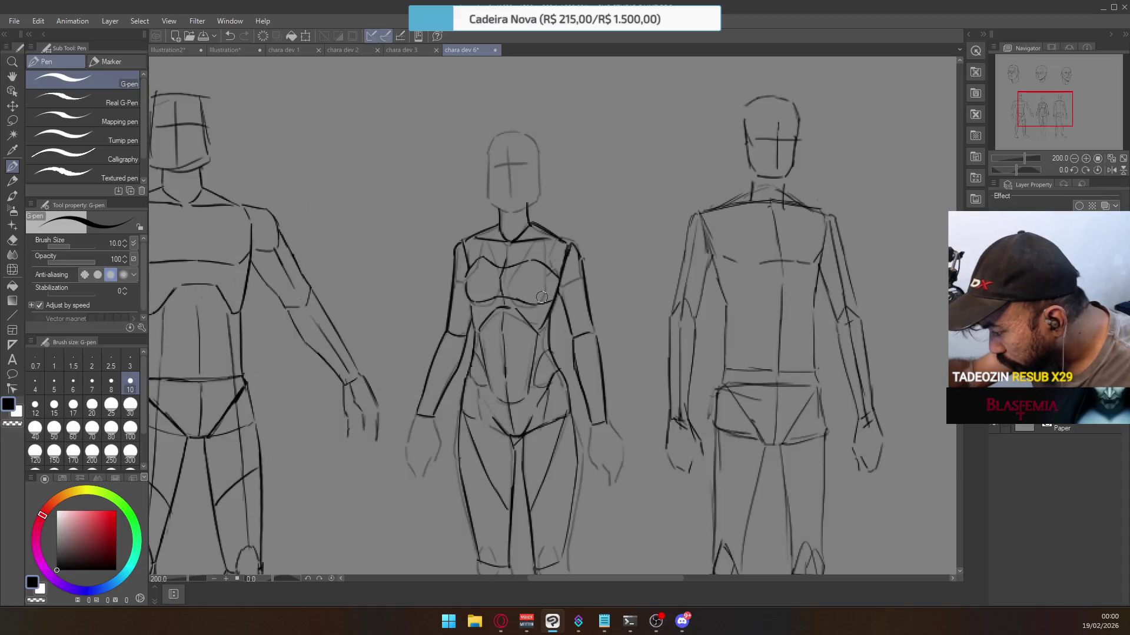
Ink the central figure's left waist line and both thigh outlines in dark G-pen strokes.
key(ctrl+z)
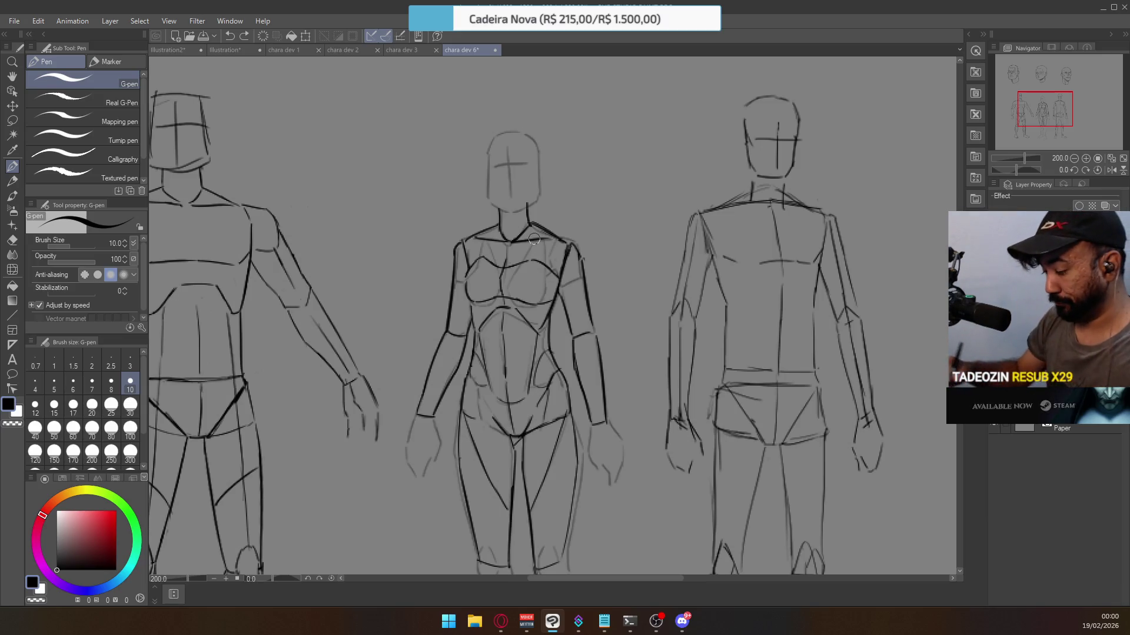
drag(477, 384, 490, 419)
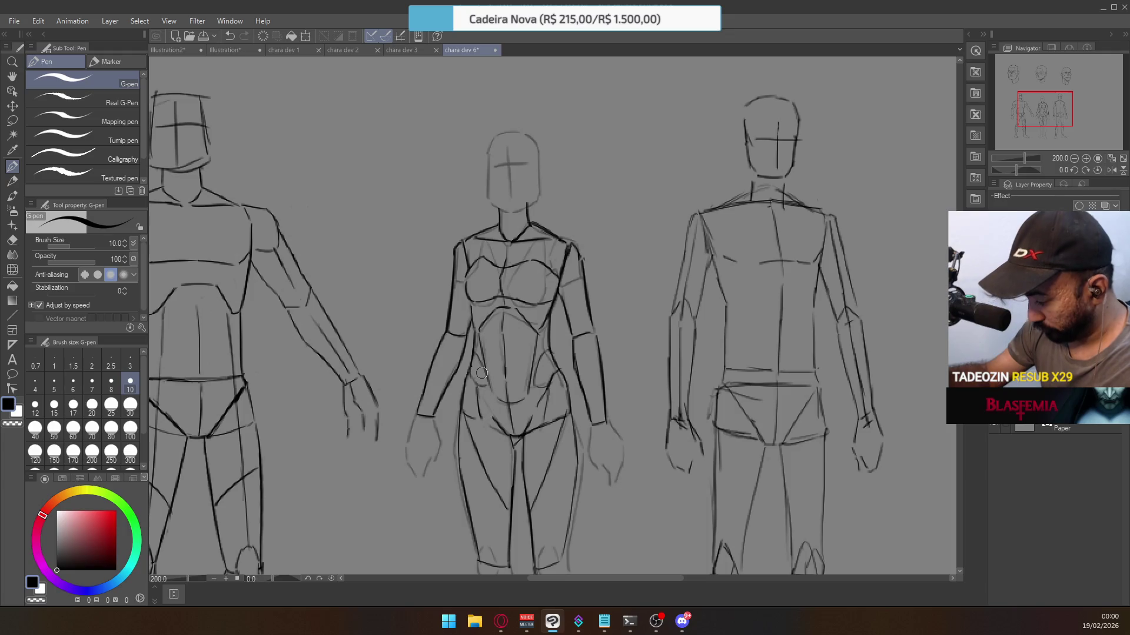
scroll(482, 372, down, 5)
drag(549, 300, 550, 393)
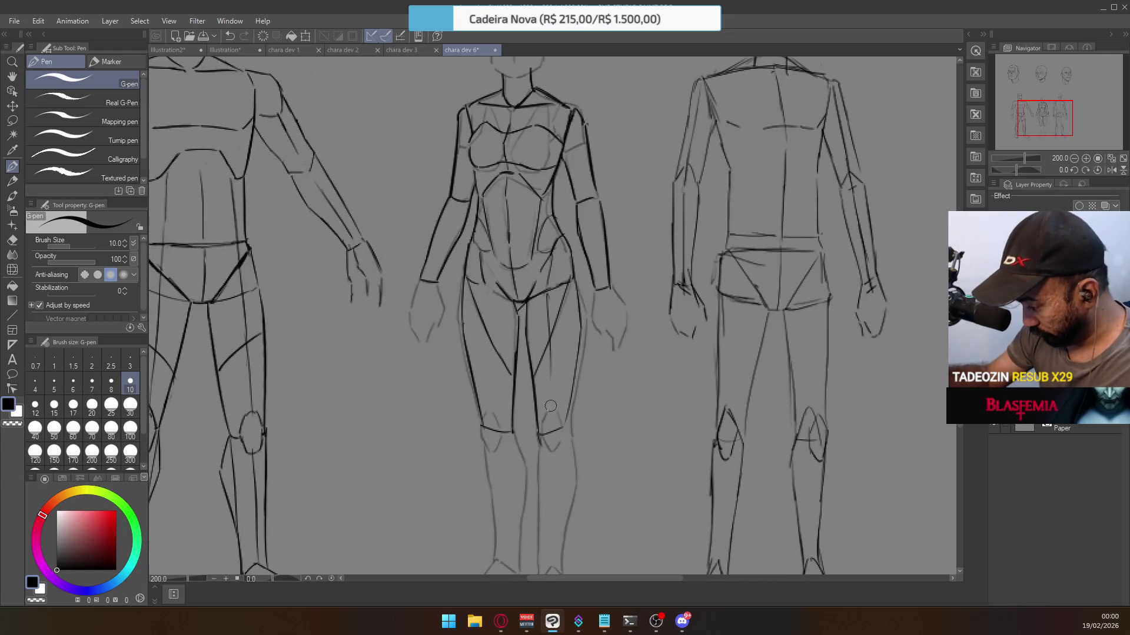
key(ctrl+z)
drag(548, 295, 551, 406)
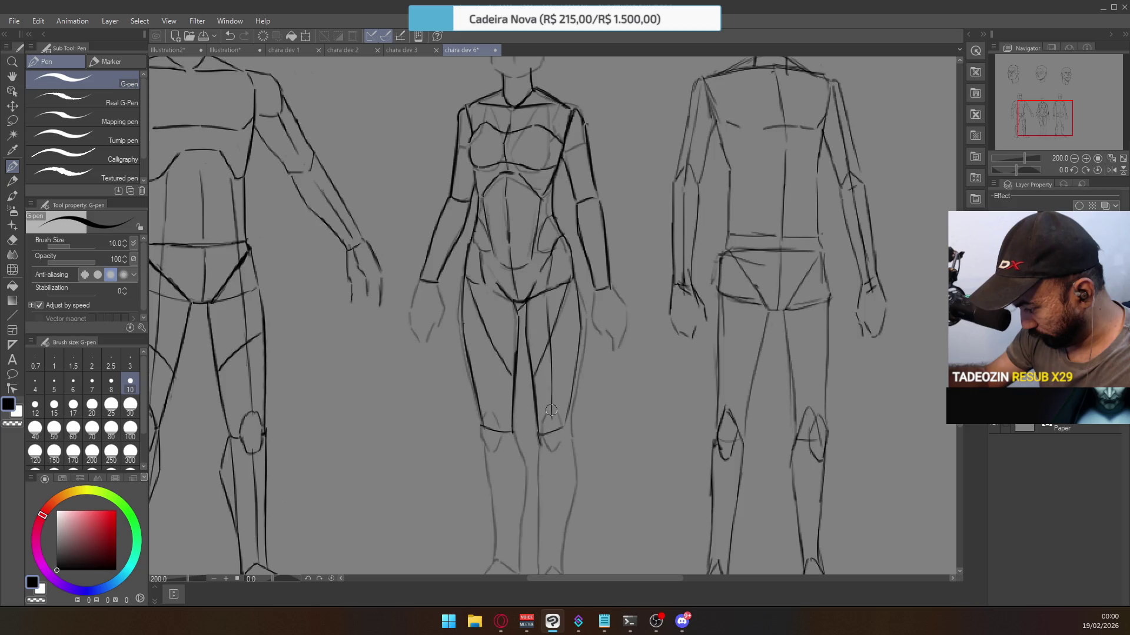
drag(482, 296, 492, 404)
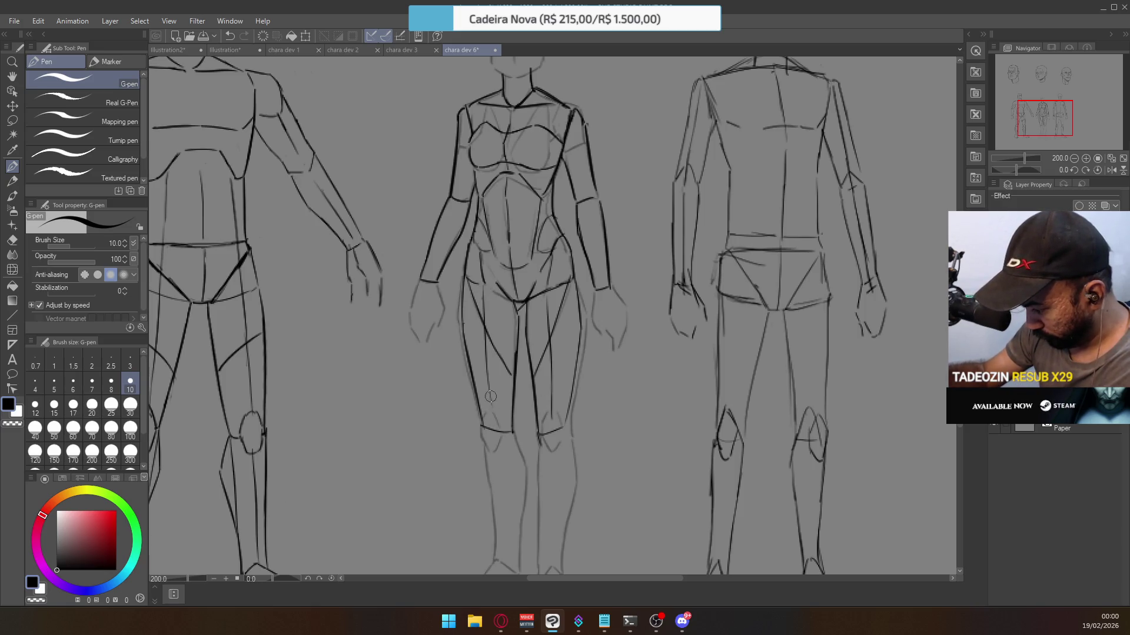
scroll(478, 340, down, 1)
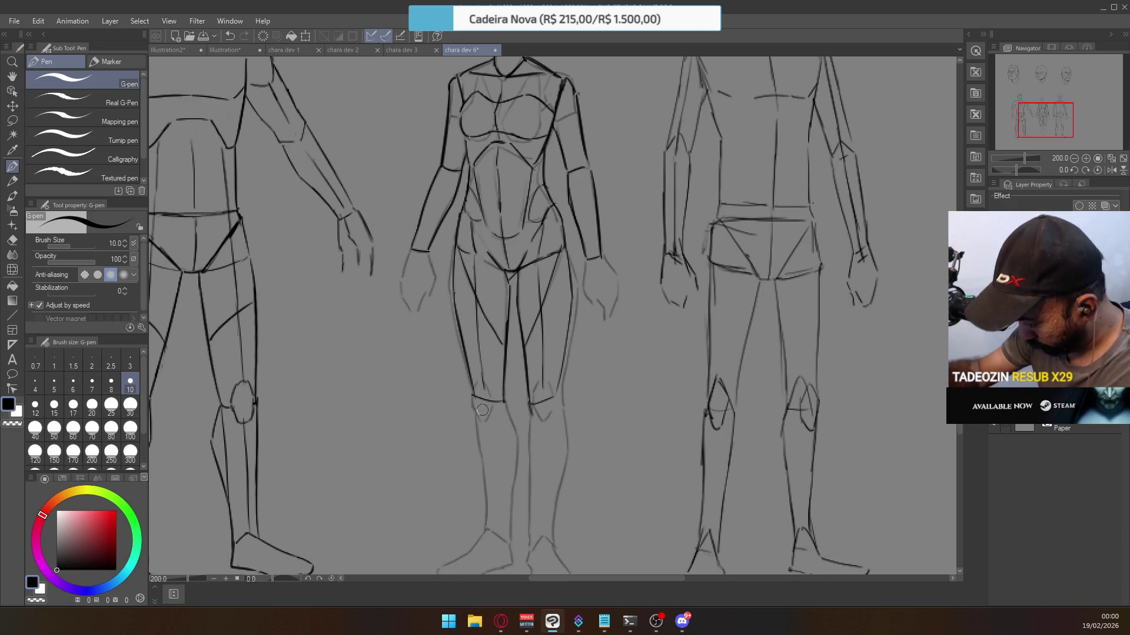
Shape kneecaps on the central figure's knees, undoing and redrawing the failed strokes.
key(ctrl+z)
mouse_move(479, 411)
mouse_down()
mouse_move(477, 391)
mouse_move(486, 419)
mouse_move(476, 393)
mouse_move(499, 393)
mouse_move(497, 428)
mouse_up()
key(ctrl+z)
key(ctrl+z)
key(ctrl+z)
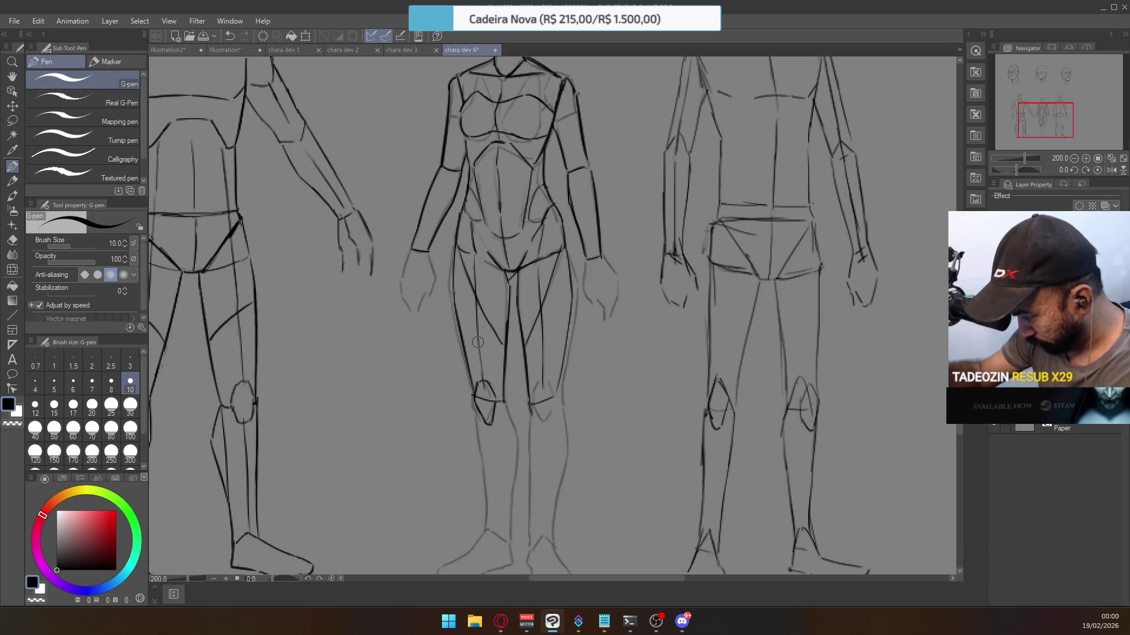
drag(534, 394, 549, 375)
drag(540, 374, 538, 411)
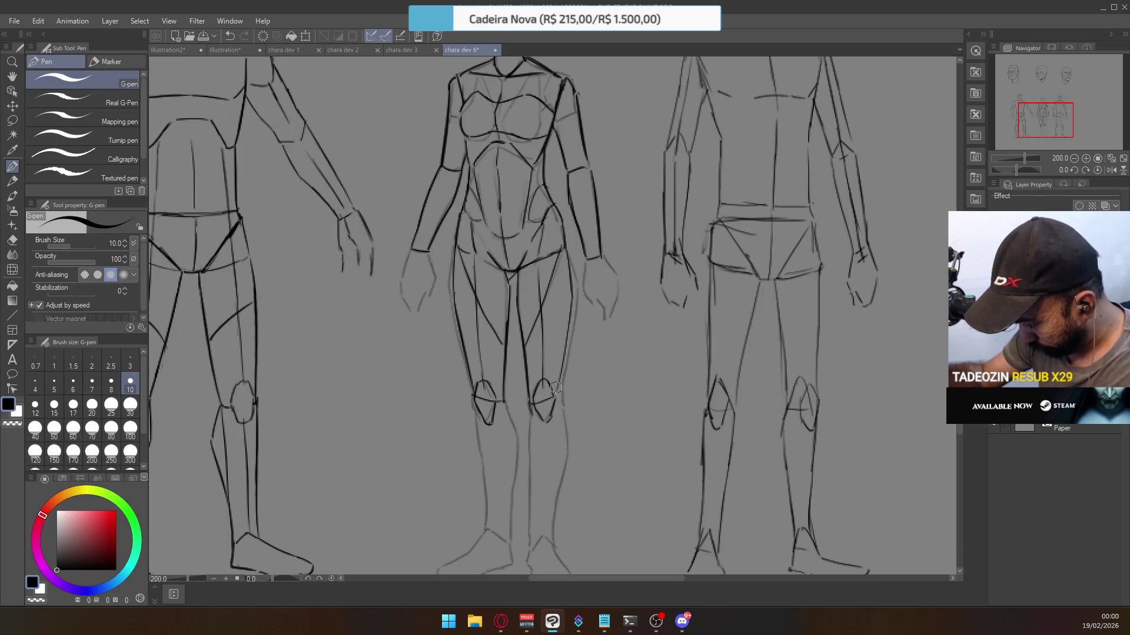
key(ctrl+z)
key(e)
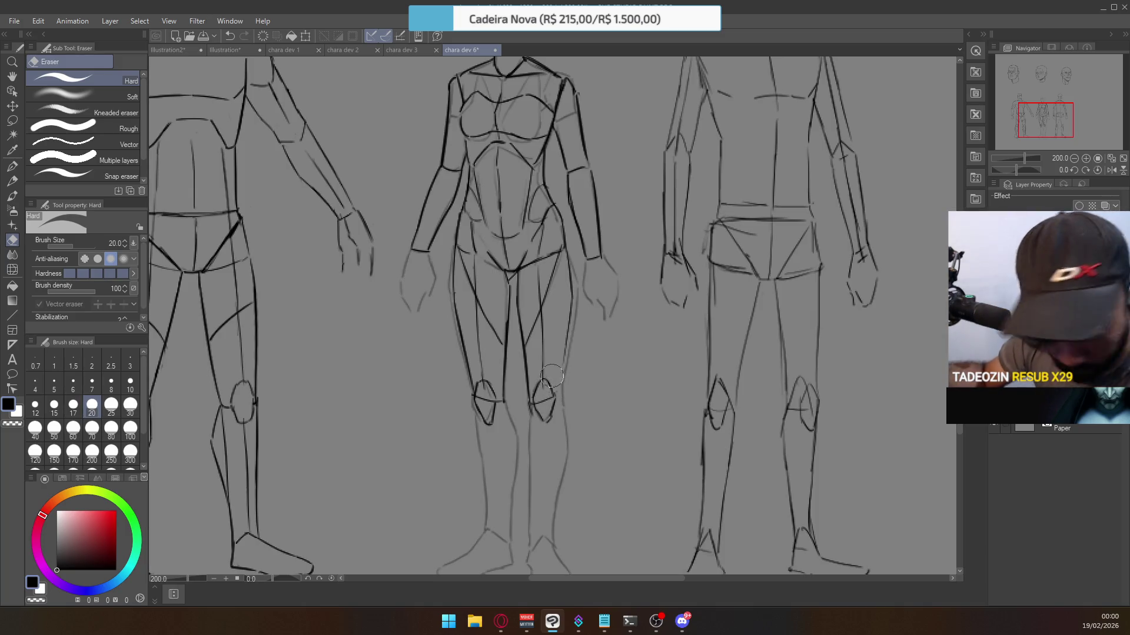
click(12, 166)
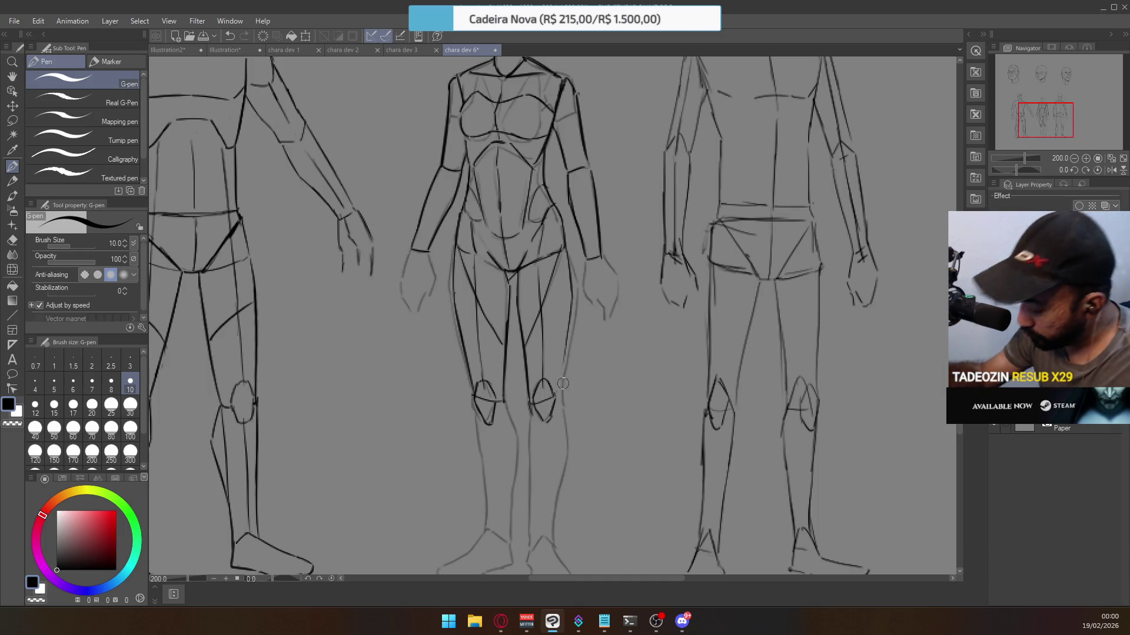
drag(546, 404, 563, 394)
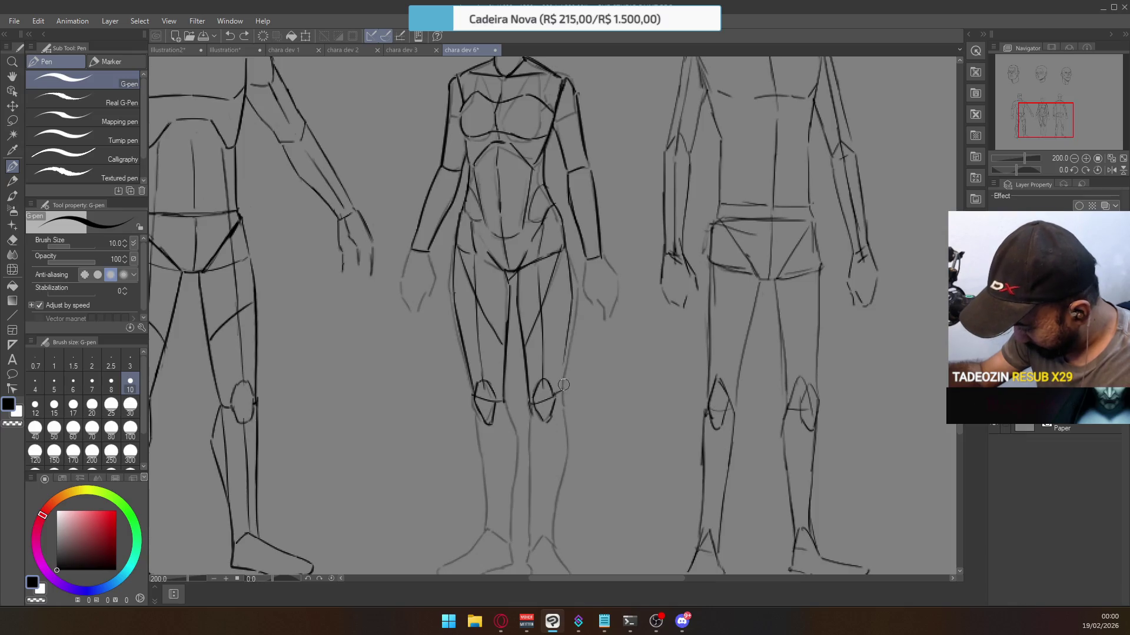
Redraw the central figure's right thigh outer line until it sits cleanly.
key(ctrl+z)
drag(565, 366, 569, 342)
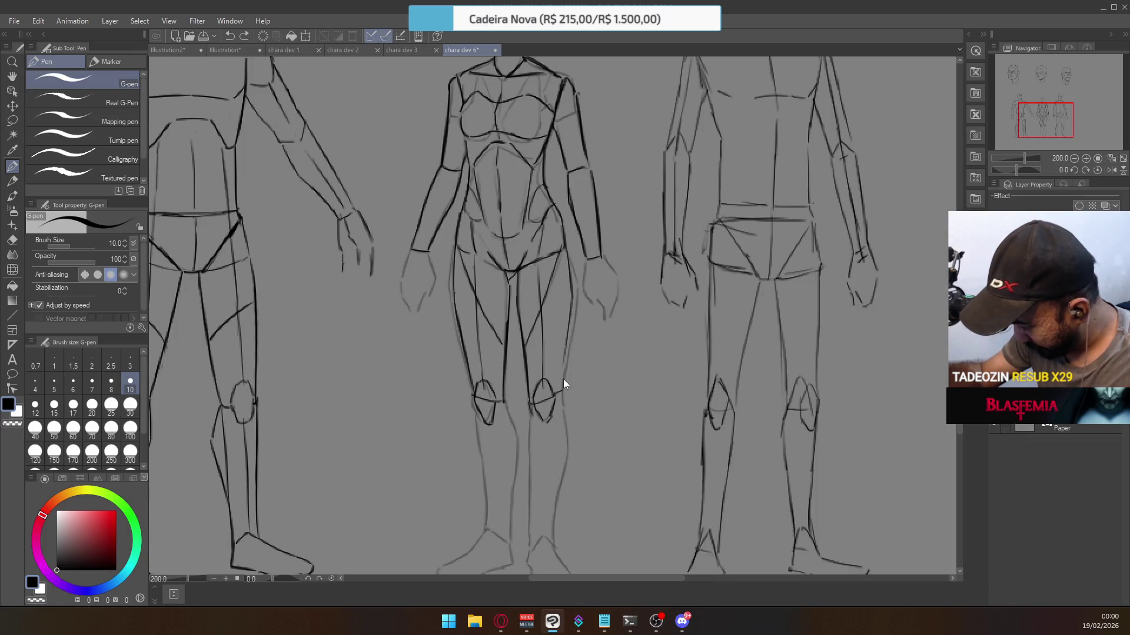
key(ctrl+z)
drag(567, 392, 563, 337)
key(ctrl+z)
drag(564, 392, 563, 340)
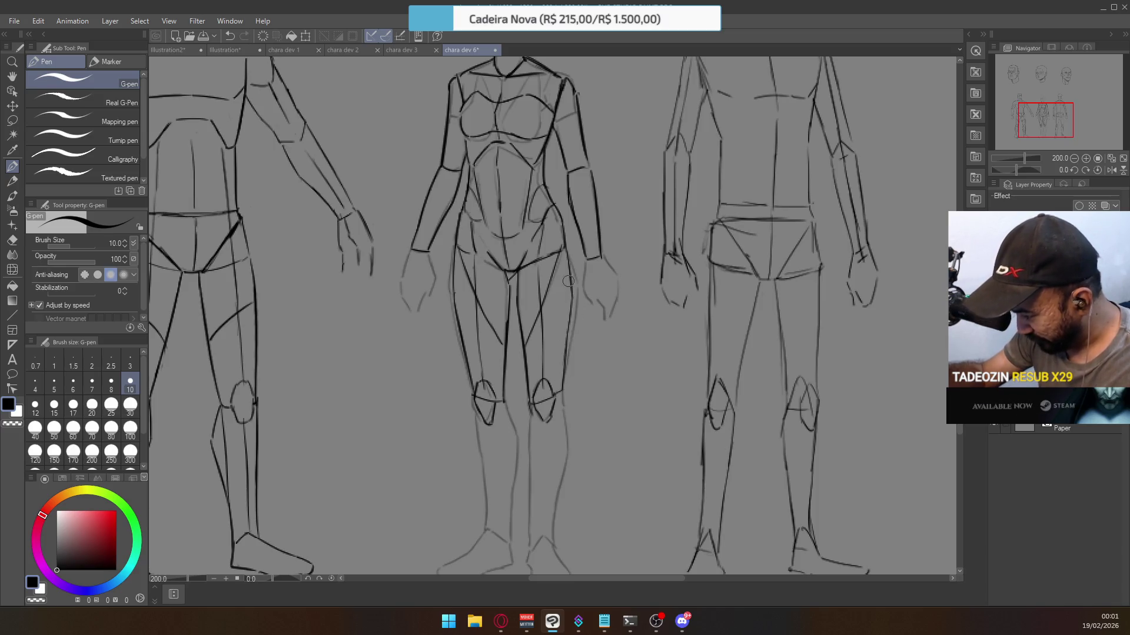
scroll(568, 357, down, 3)
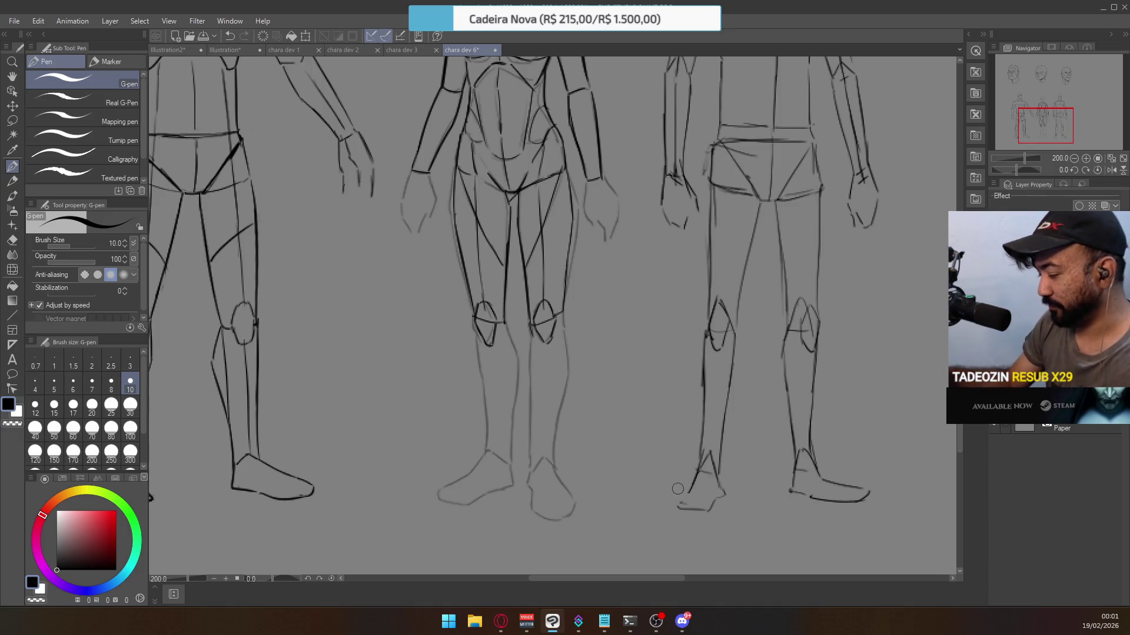
Erase the faint construction lines on the central figure's chest and torso, then review it zoomed out.
scroll(685, 402, up, 6)
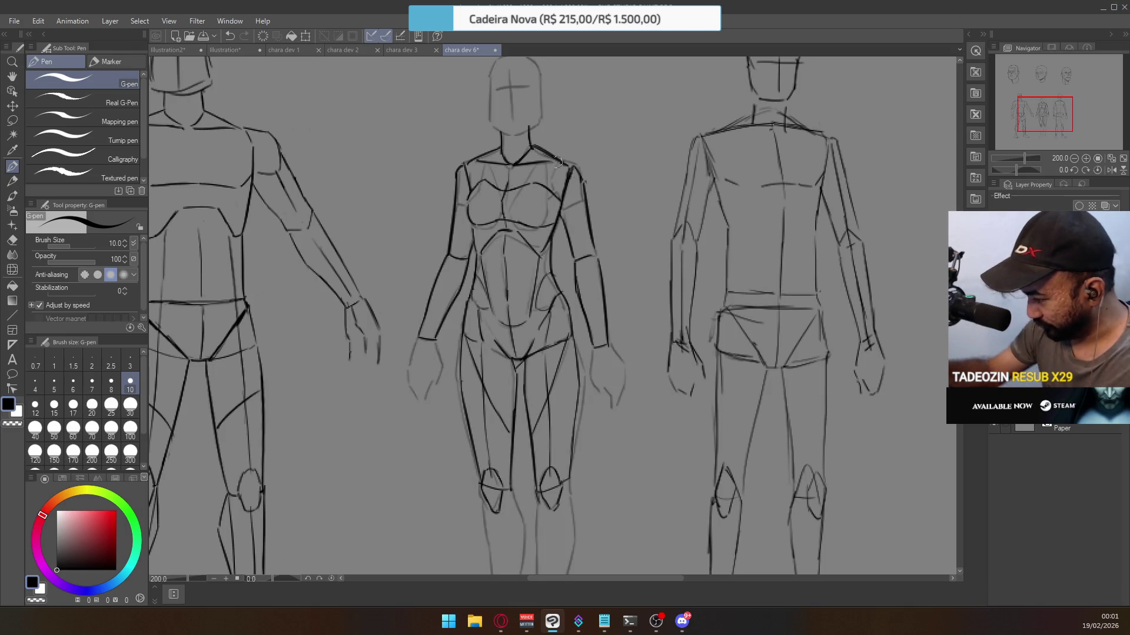
key(e)
drag(503, 177, 536, 241)
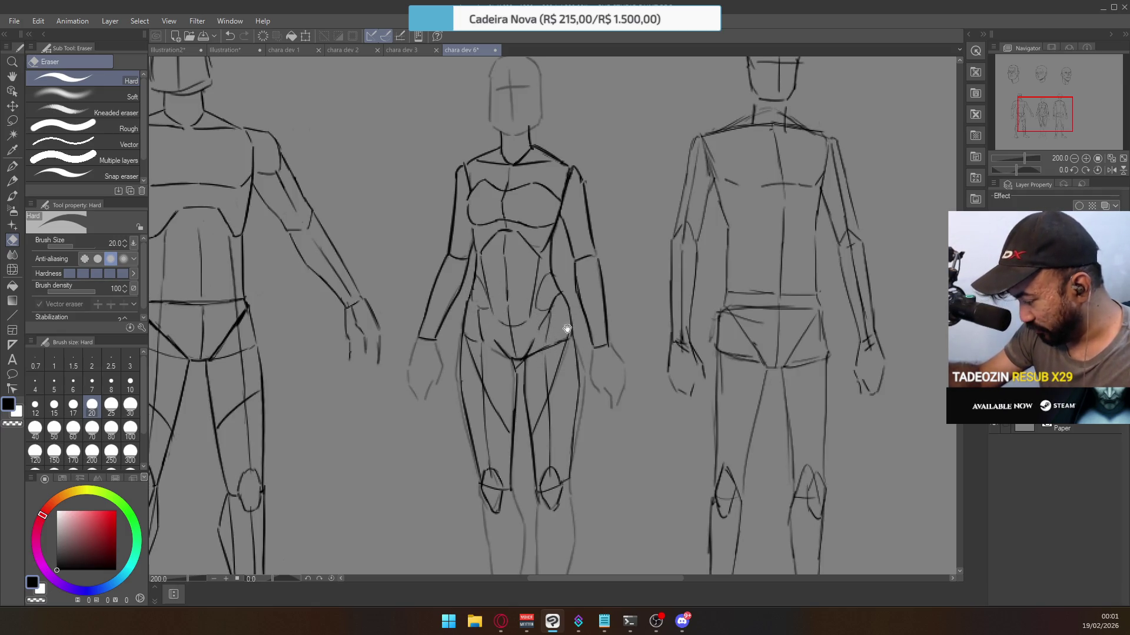
drag(568, 323, 562, 223)
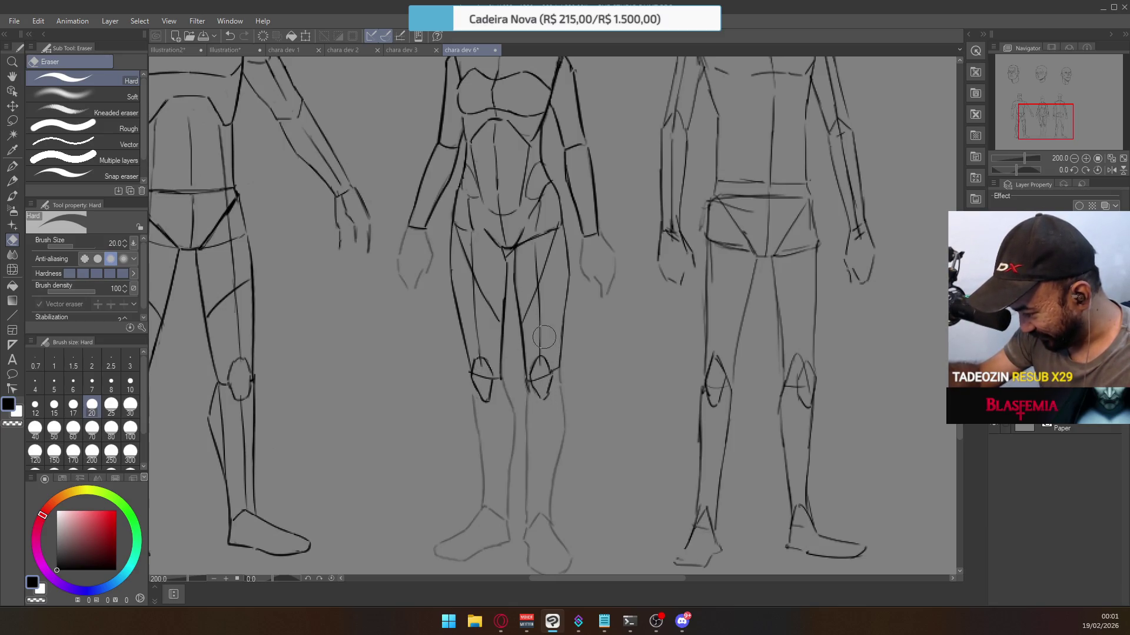
scroll(565, 315, up, 3)
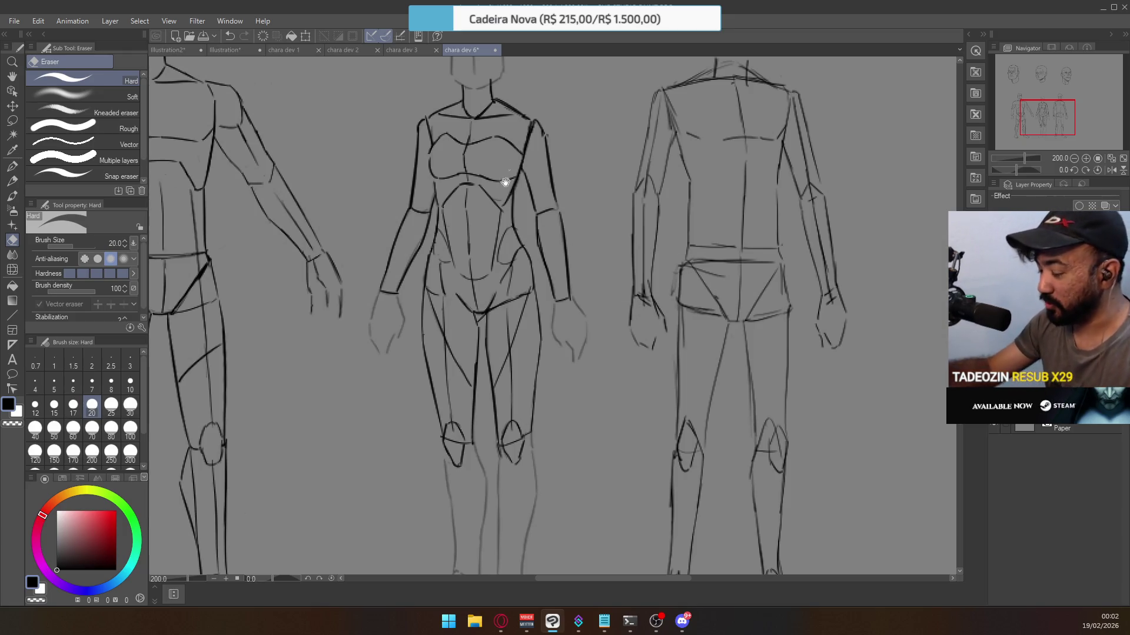
scroll(553, 316, up, 3)
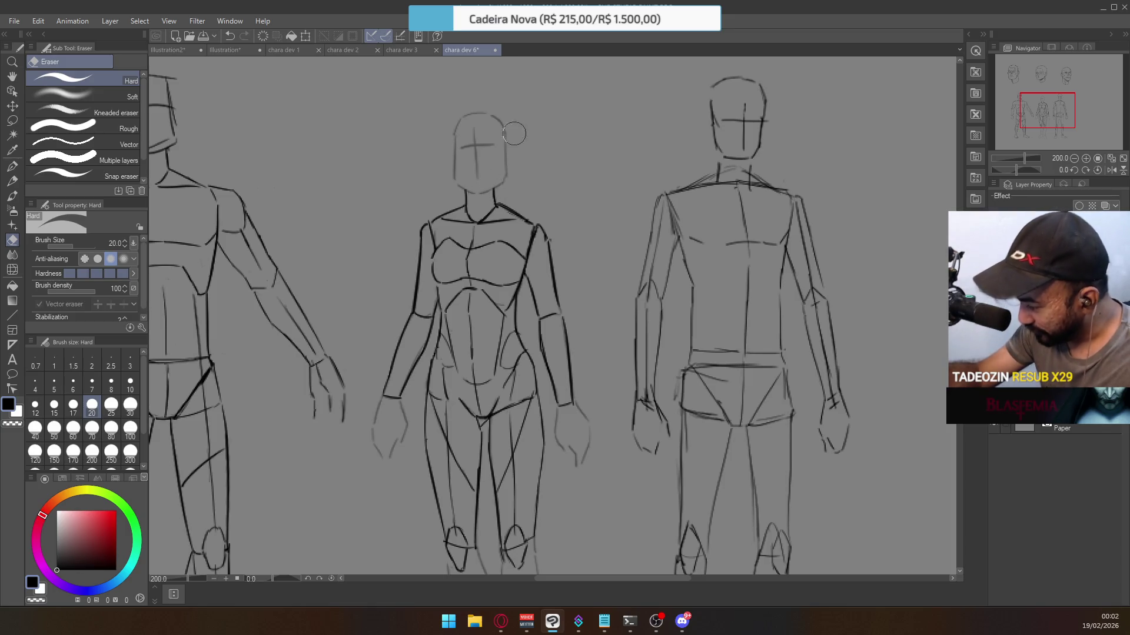
scroll(687, 341, down, 1)
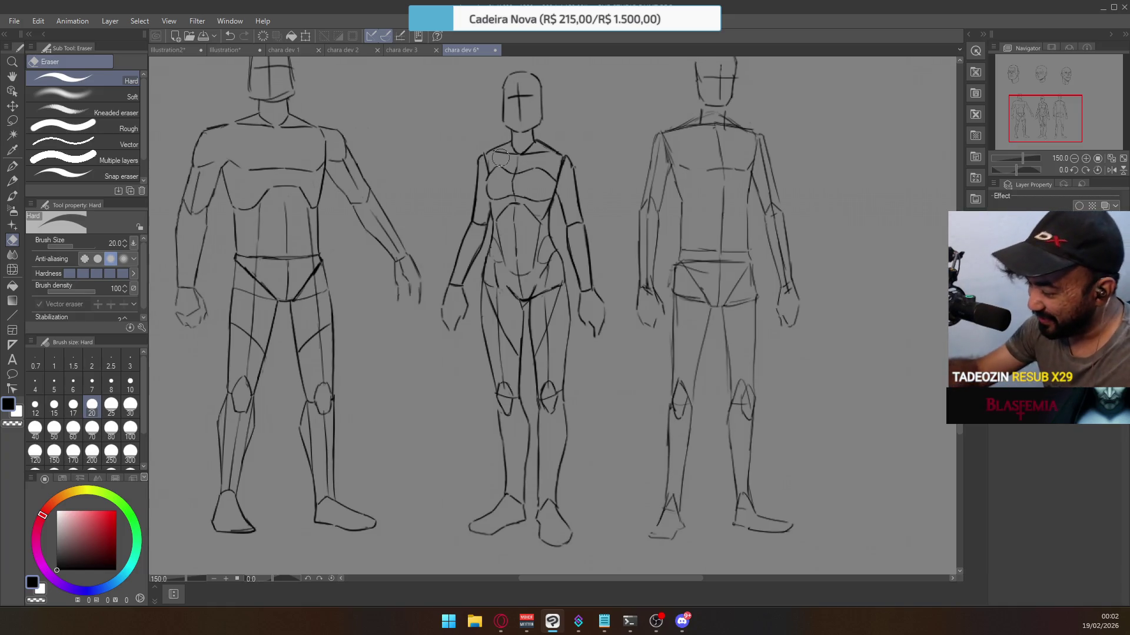
Zoom out to 100% and lasso the right-hand male figure on its own.
drag(518, 164, 511, 235)
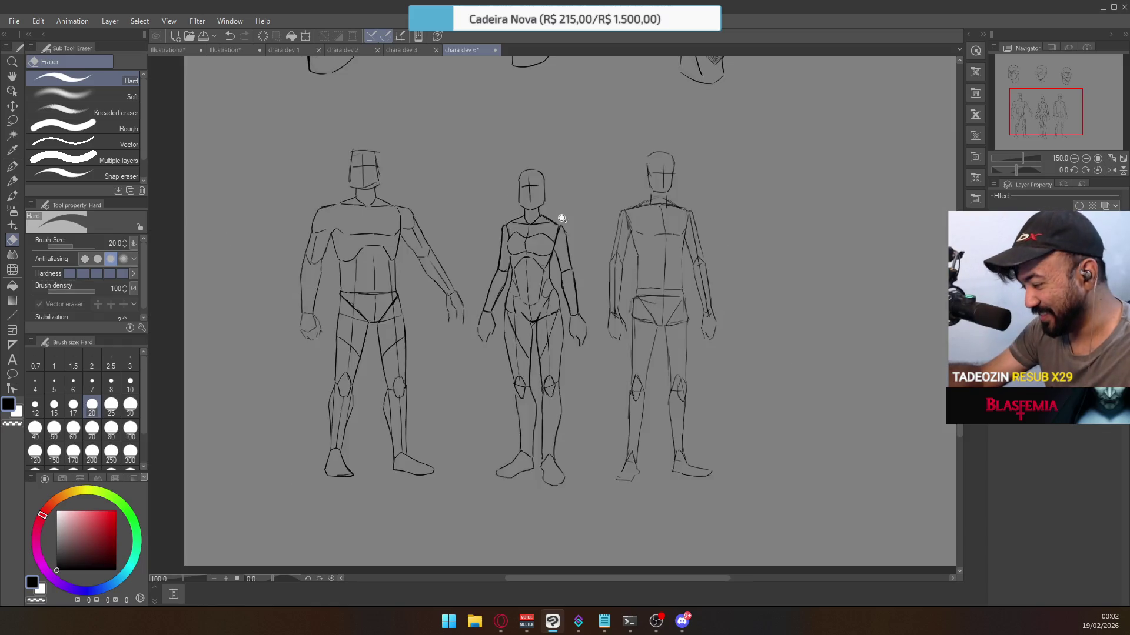
scroll(565, 227, down, 2)
scroll(595, 198, up, 1)
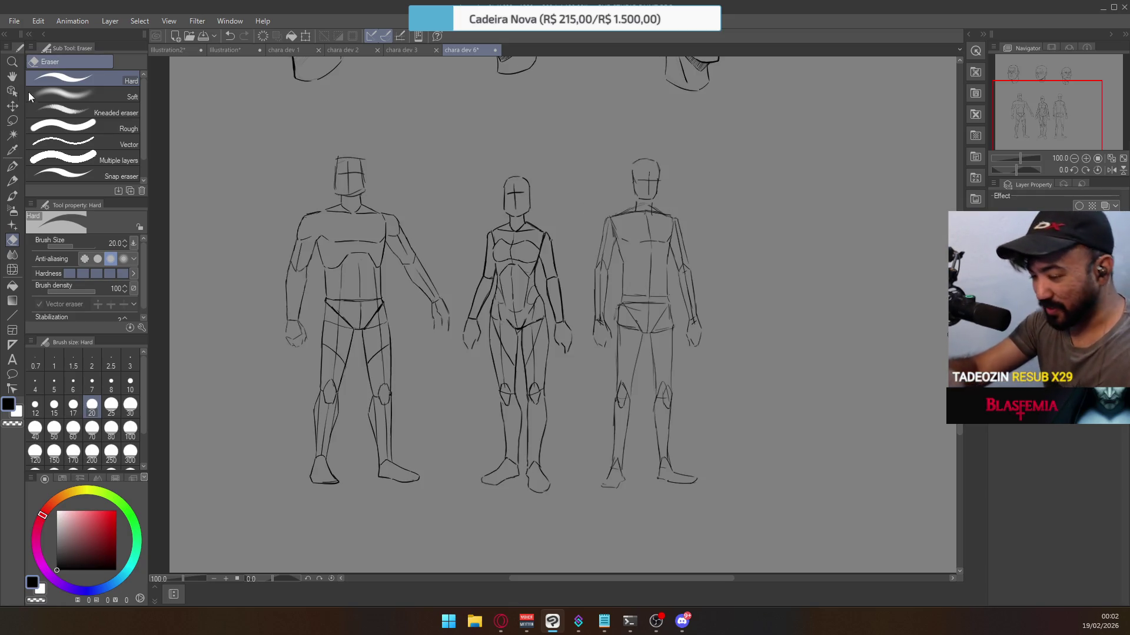
click(12, 121)
mouse_move(582, 269)
mouse_down()
mouse_move(612, 143)
mouse_move(754, 383)
mouse_move(622, 511)
mouse_up()
drag(582, 342, 578, 253)
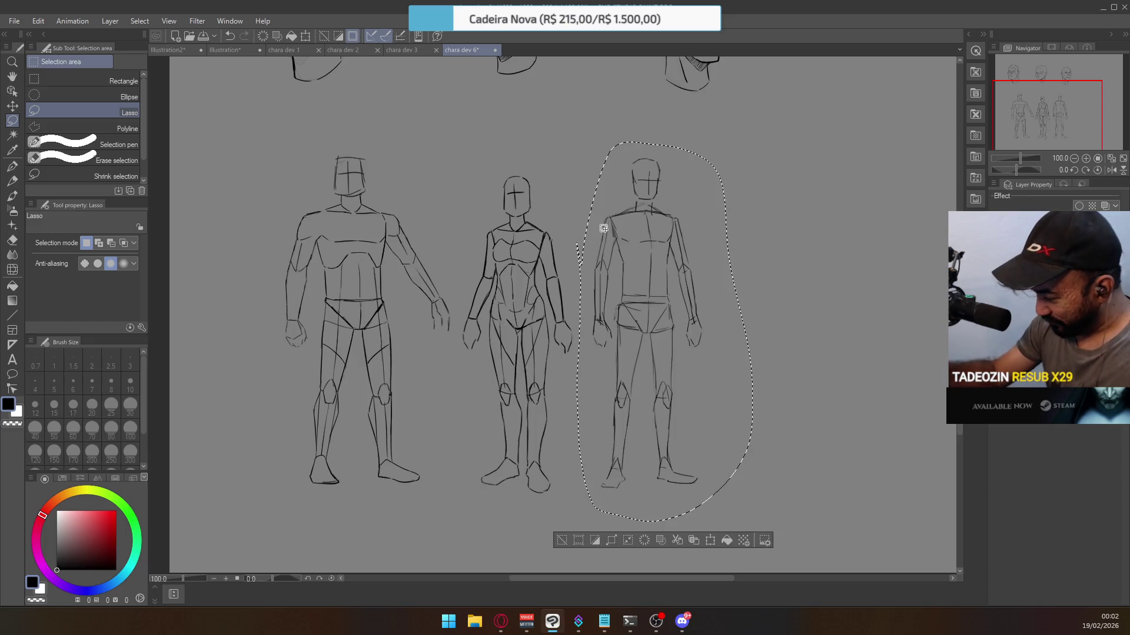
Scale up the selected right figure slightly in scale mode, confirm with OK, and deselect.
key(ctrl+t)
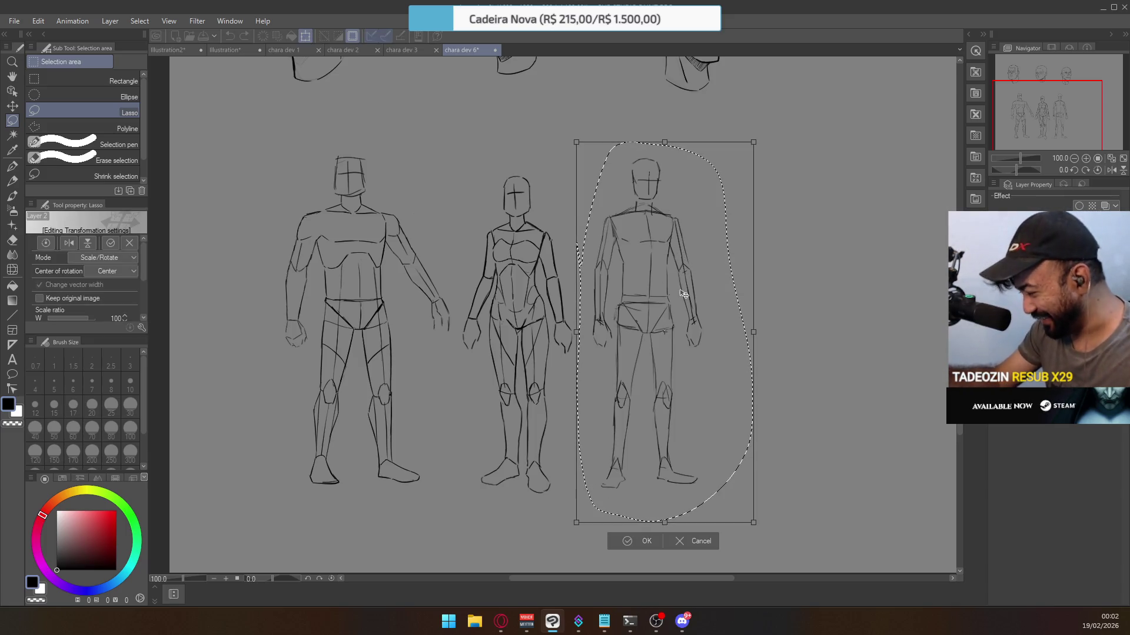
click(640, 479)
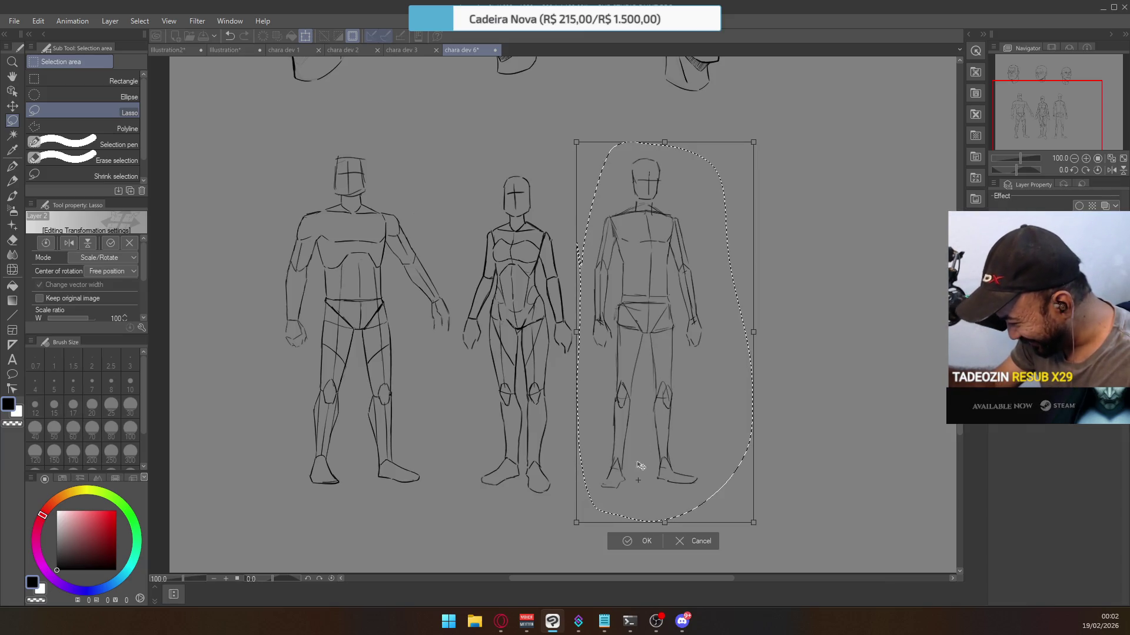
right_click(651, 323)
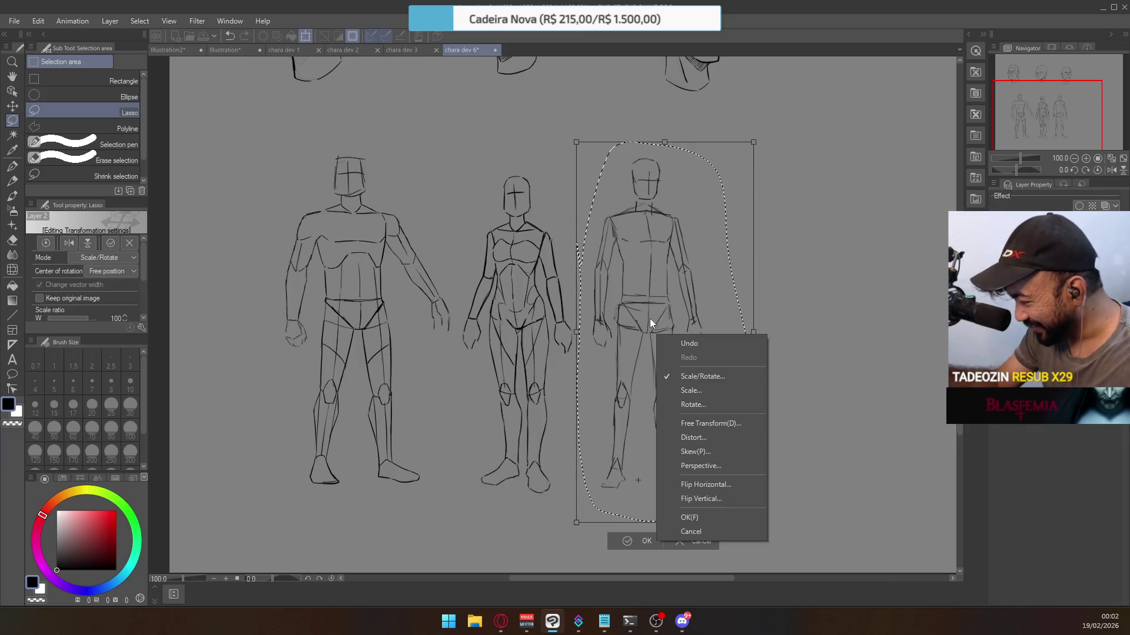
click(703, 422)
right_click(667, 239)
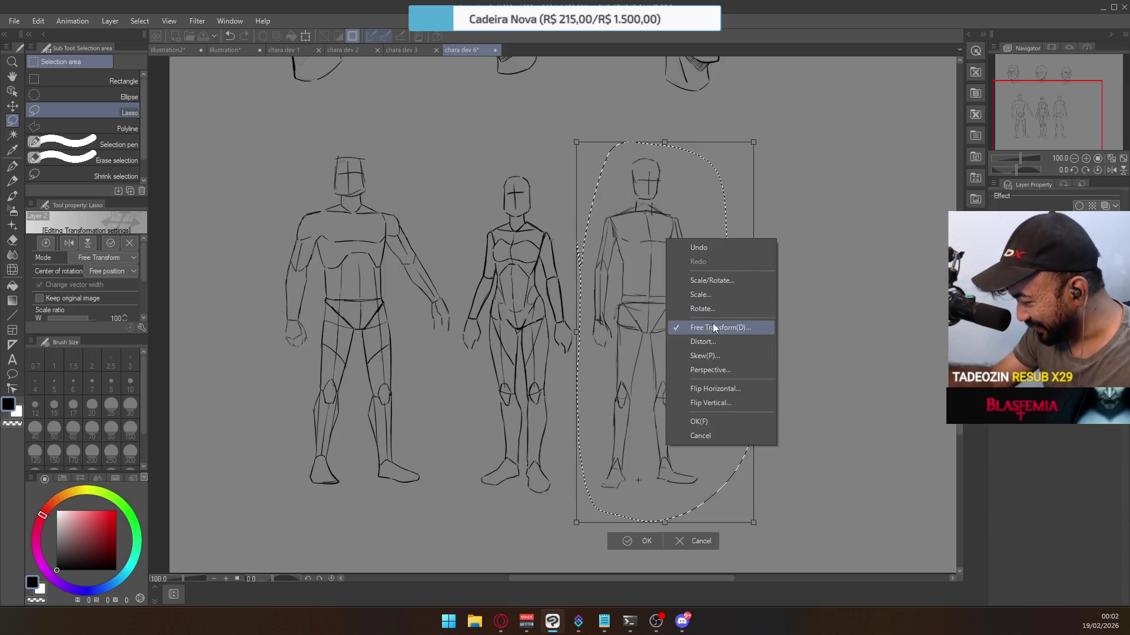
click(724, 331)
right_click(713, 318)
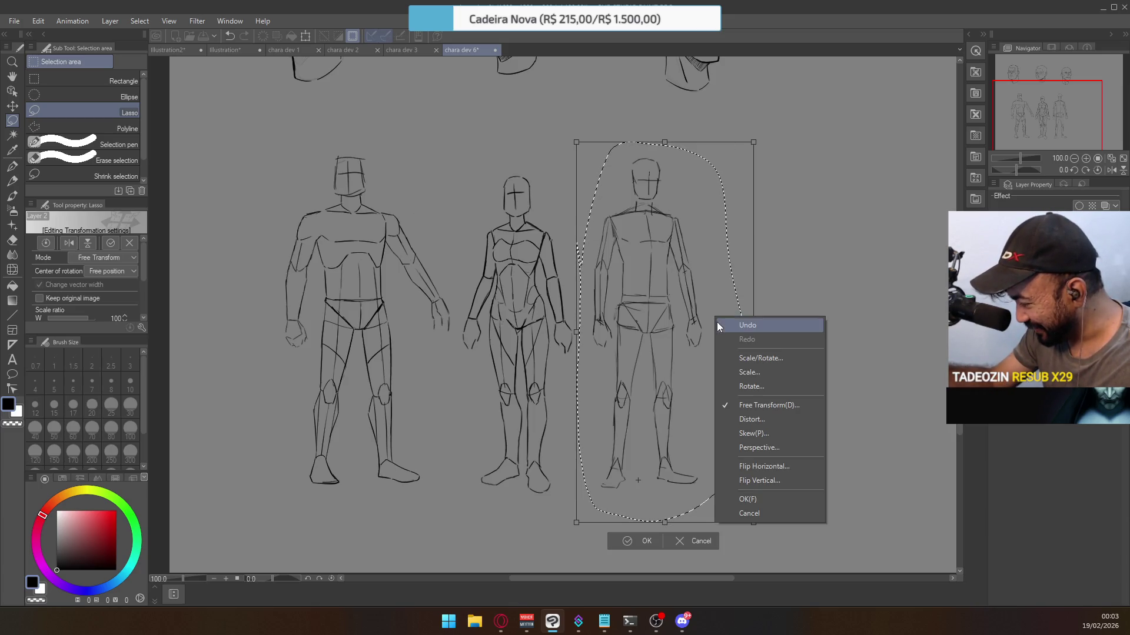
click(754, 372)
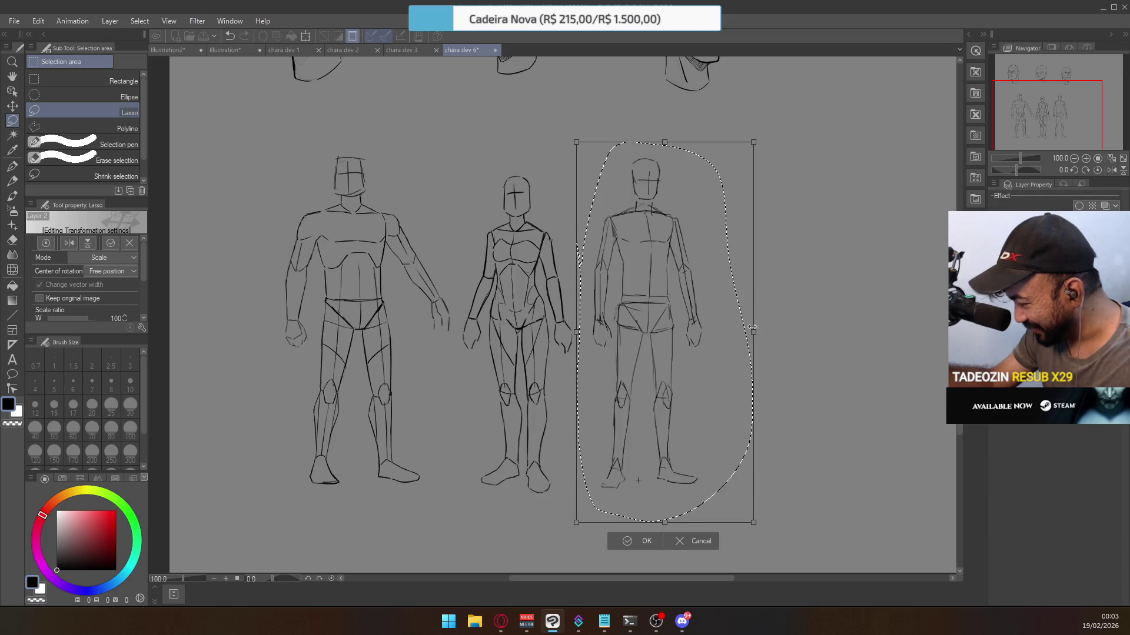
drag(754, 141, 748, 152)
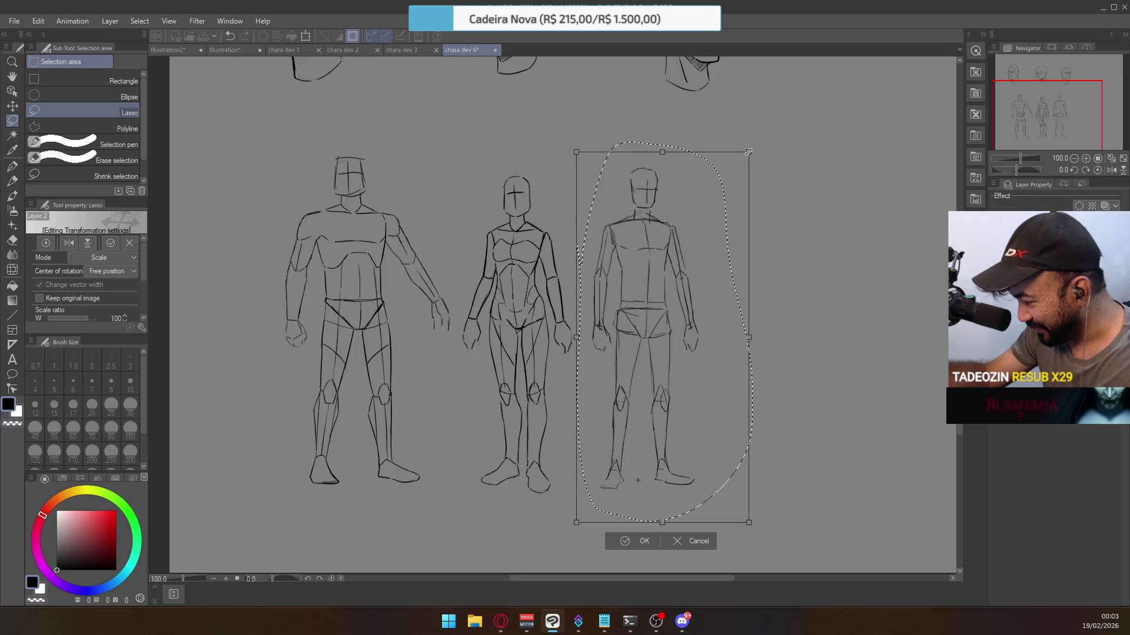
drag(749, 152, 749, 151)
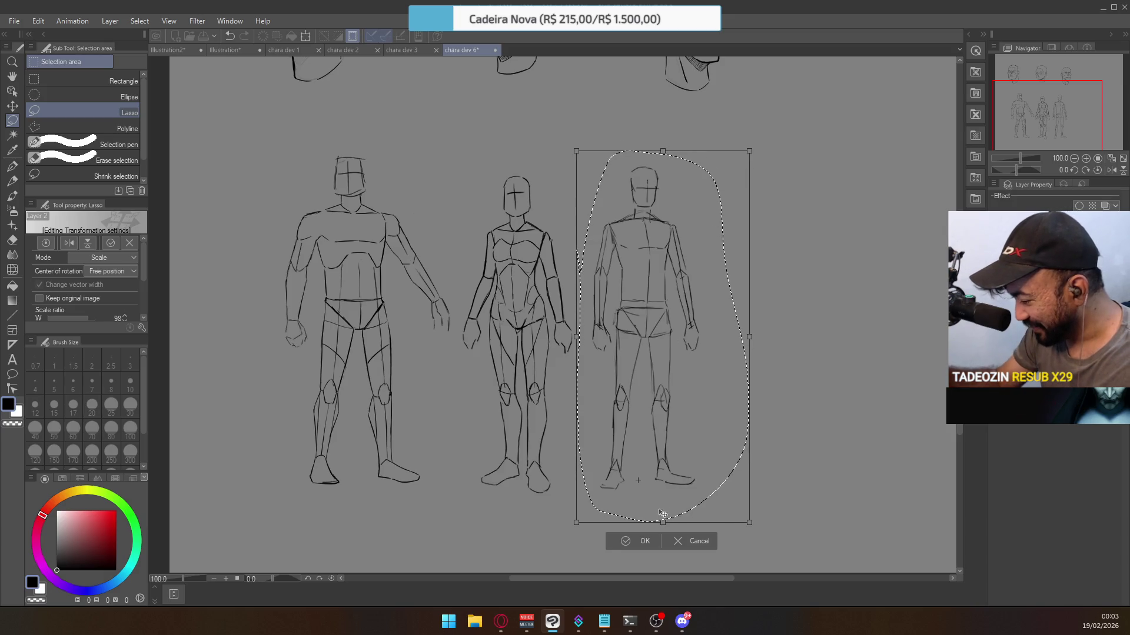
click(641, 540)
key(ctrl+d)
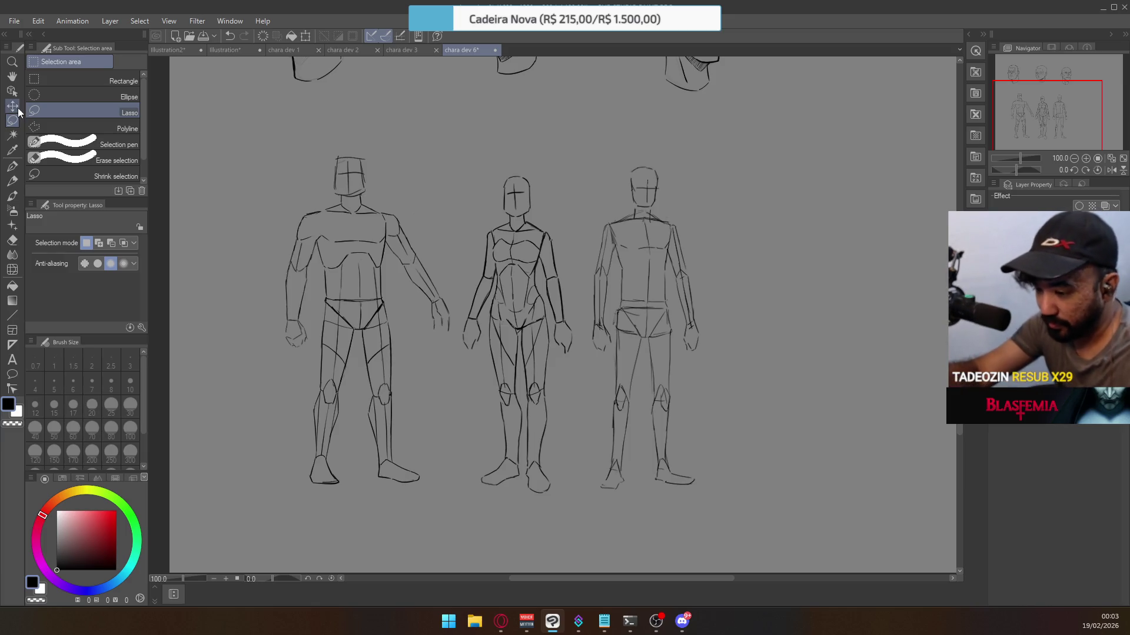
Erase the middle head's face guides and redraw a vertical centre line through it.
scroll(528, 177, up, 3)
drag(520, 181, 521, 230)
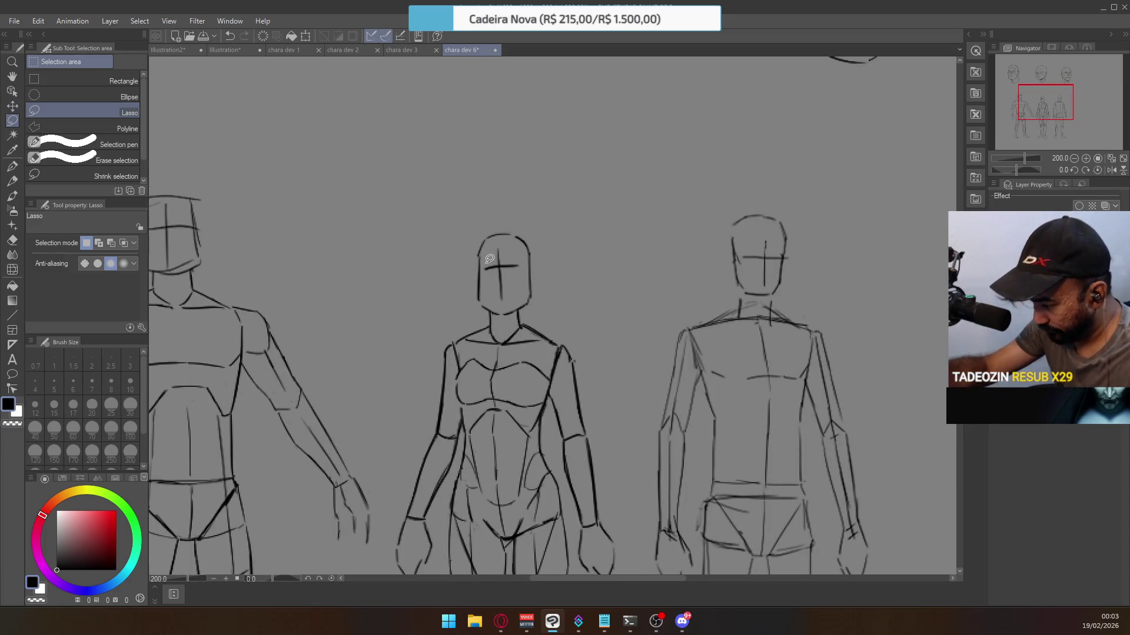
key(e)
mouse_move(493, 272)
mouse_down()
mouse_move(495, 259)
mouse_move(506, 267)
mouse_move(501, 315)
mouse_up()
key(p)
key(ctrl+z)
drag(500, 253, 501, 316)
drag(480, 275, 522, 270)
key(ctrl+z)
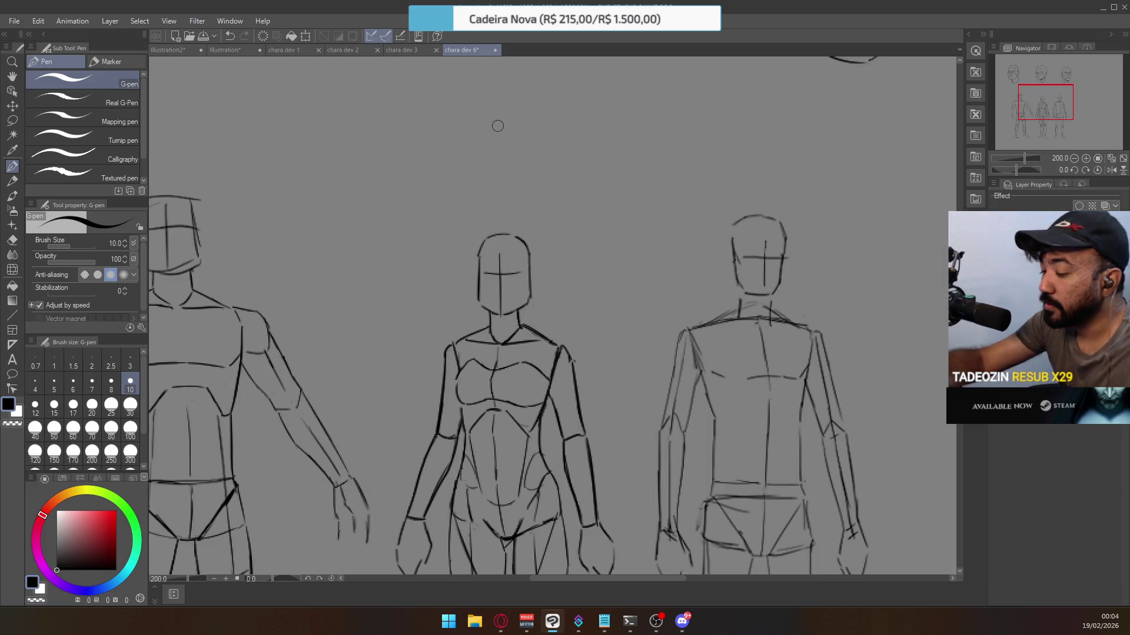
click(12, 121)
mouse_move(469, 263)
mouse_down()
mouse_move(494, 247)
mouse_move(514, 255)
mouse_move(463, 230)
mouse_up()
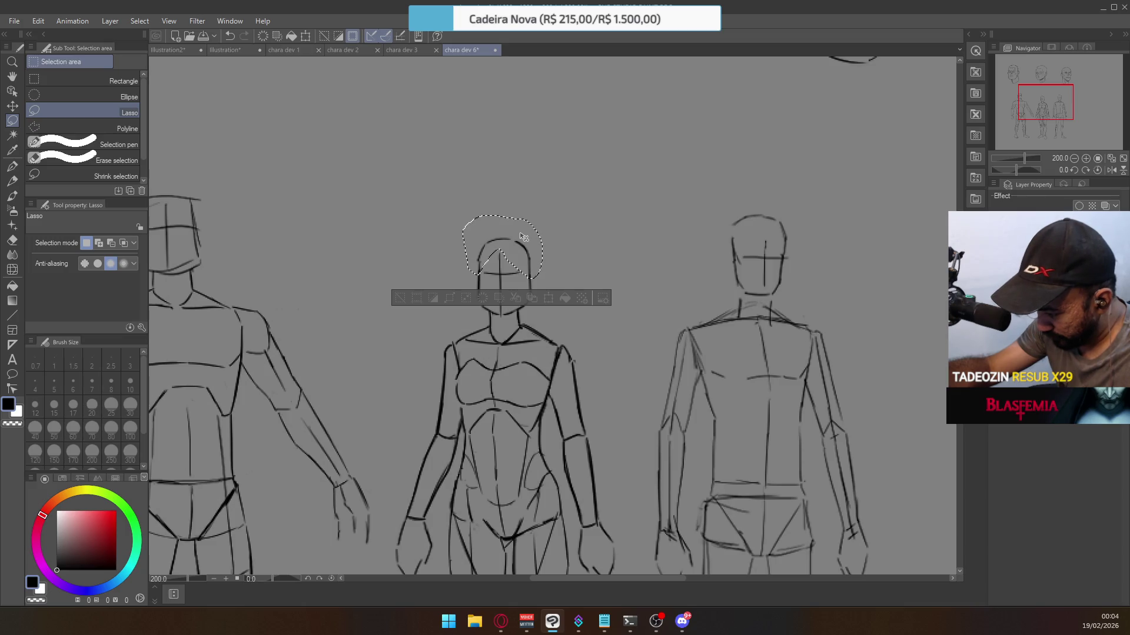
click(546, 200)
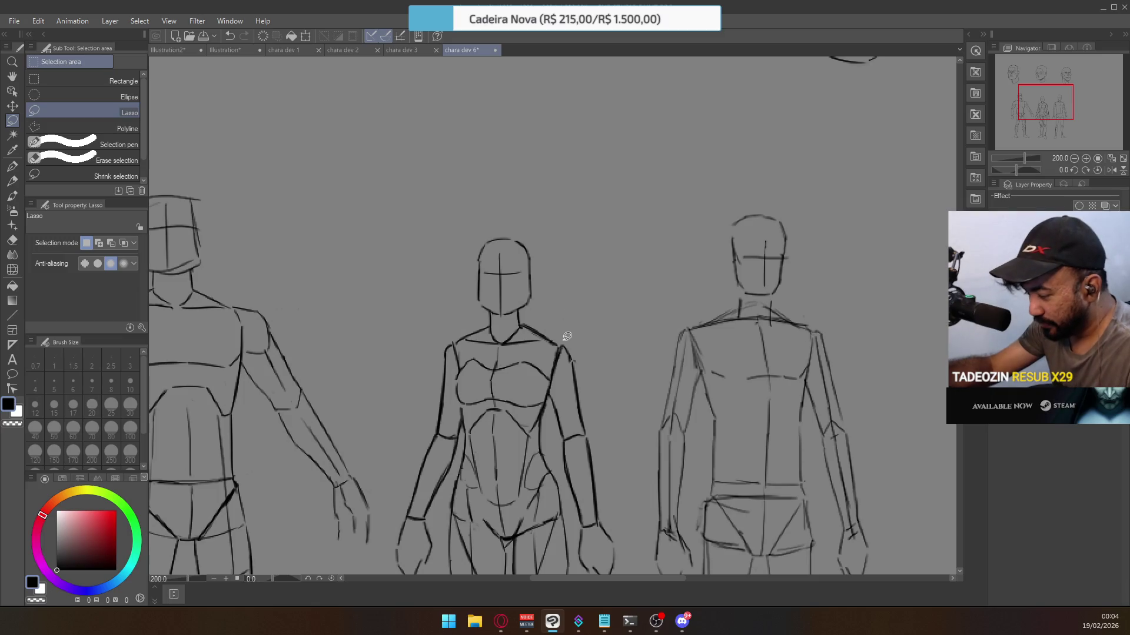
Erase part of the middle figure's right shoulder outline and redraw its right arm line.
key(e)
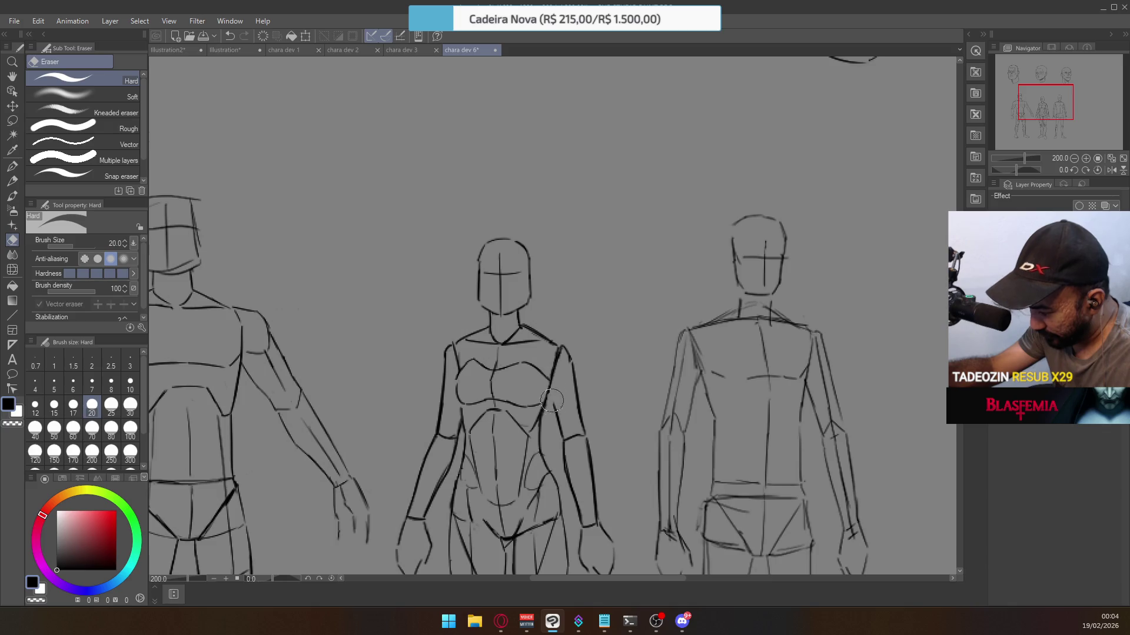
mouse_move(556, 329)
mouse_down()
mouse_move(569, 356)
mouse_move(569, 344)
mouse_up()
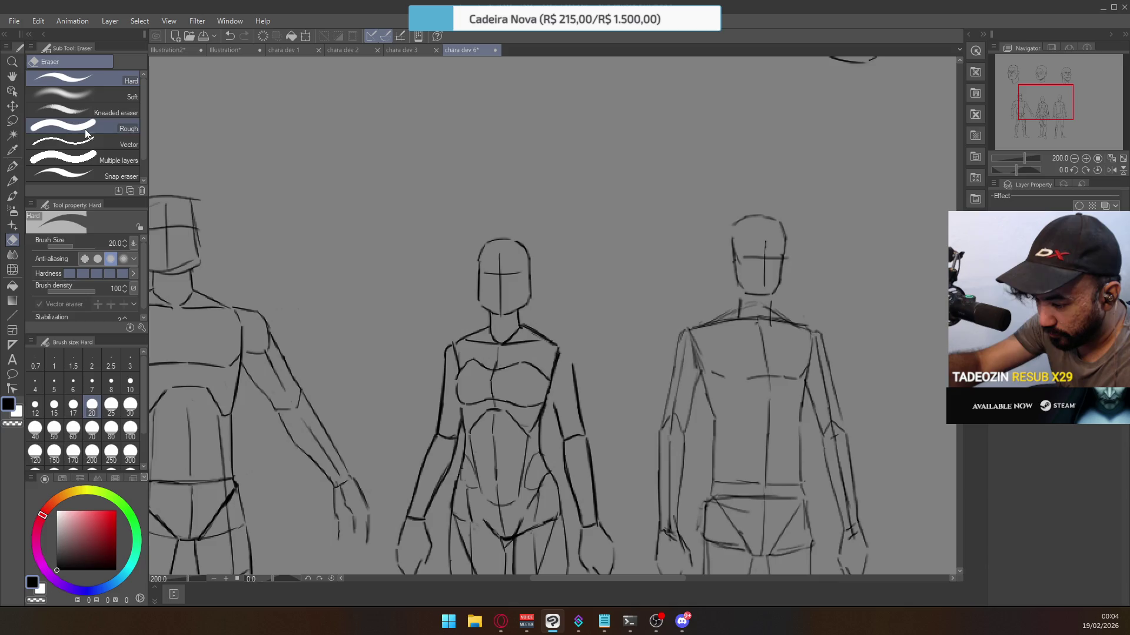
key(p)
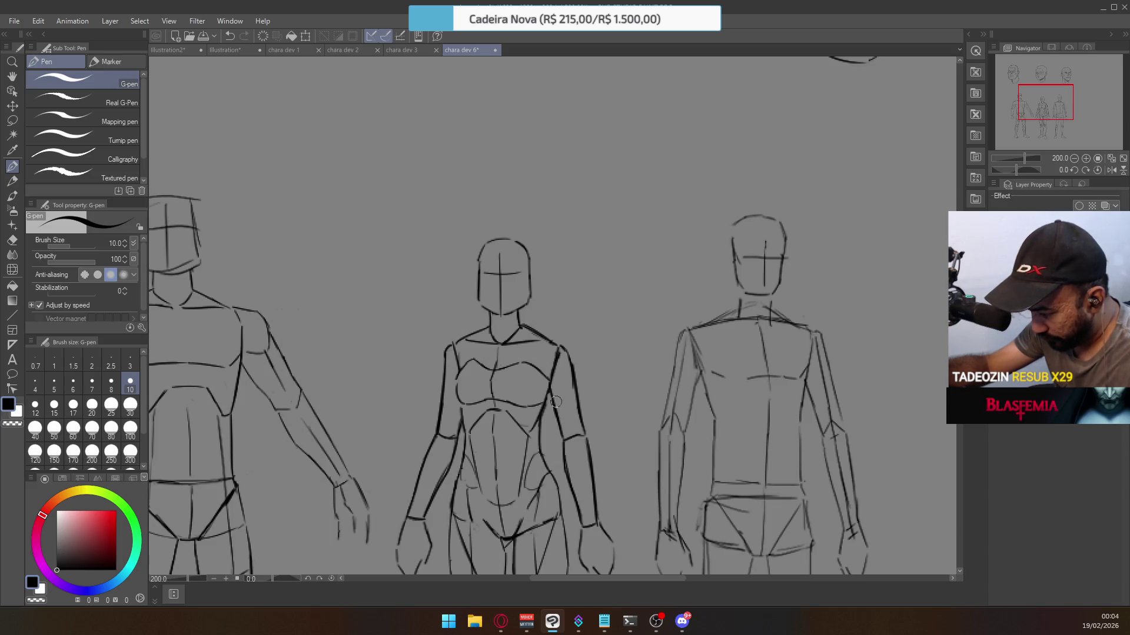
drag(552, 394, 558, 418)
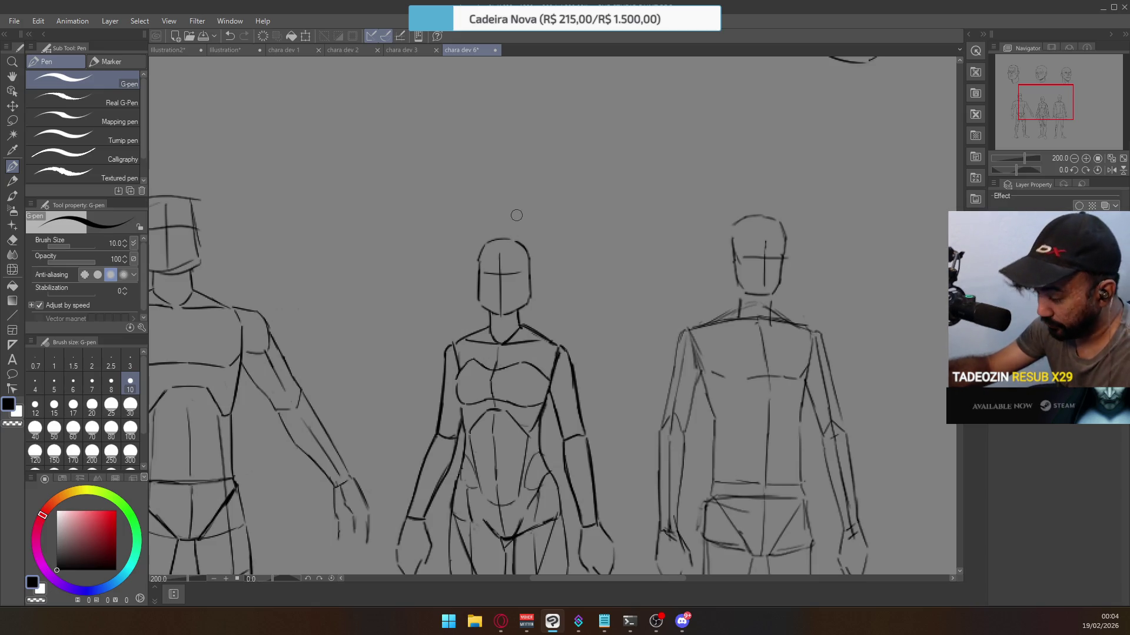
key(e)
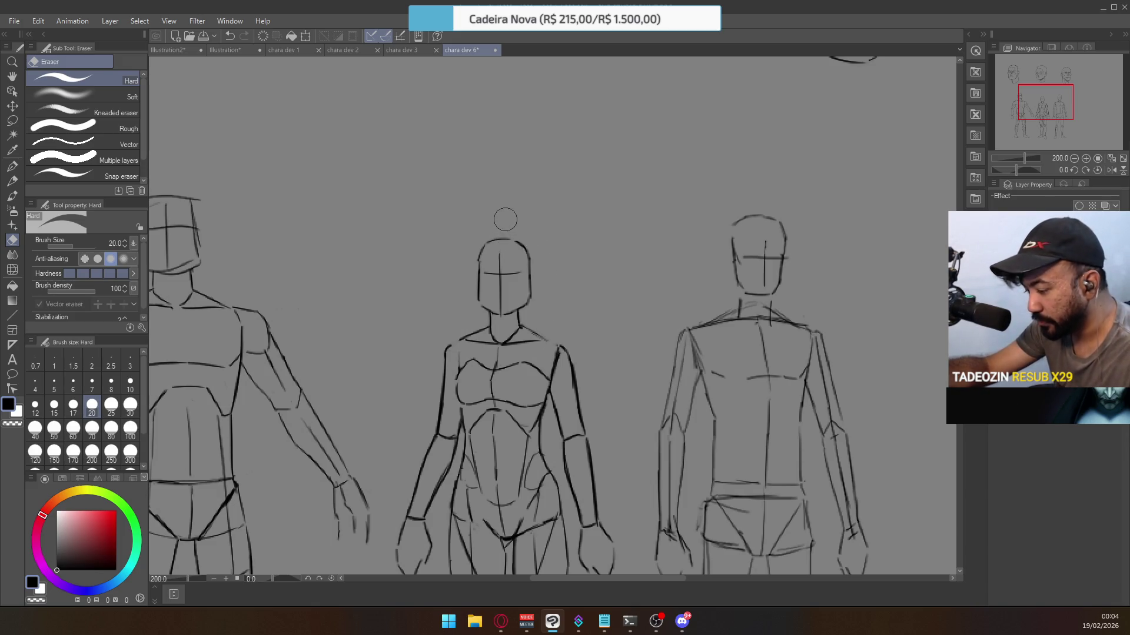
Lasso the right arm stroke and free-transform it up and outward, then confirm.
drag(504, 221, 469, 186)
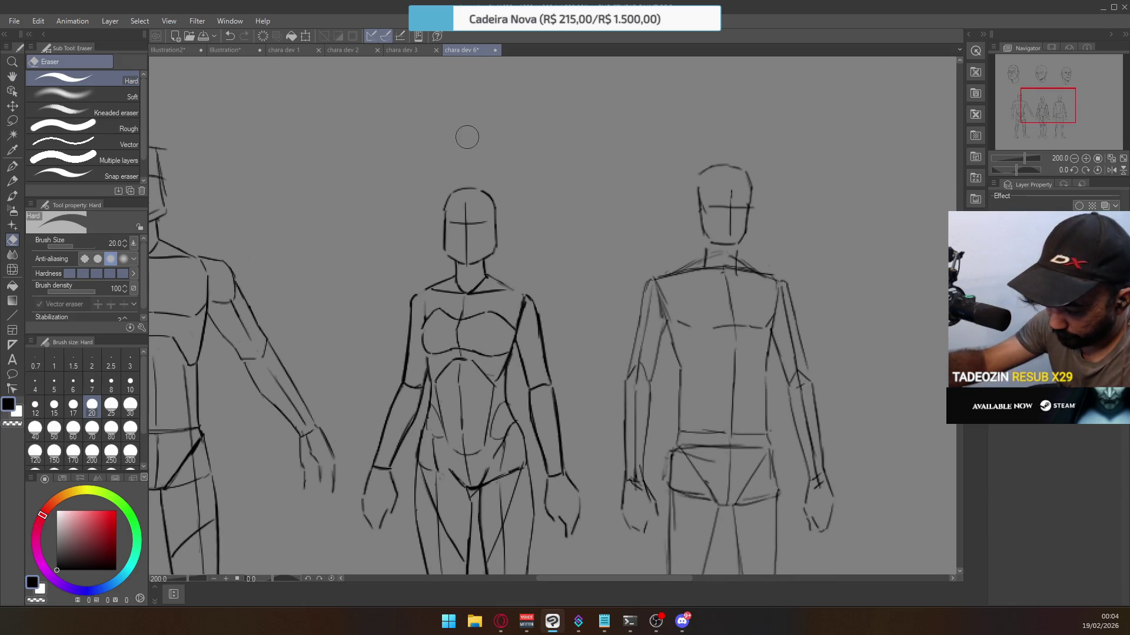
click(12, 121)
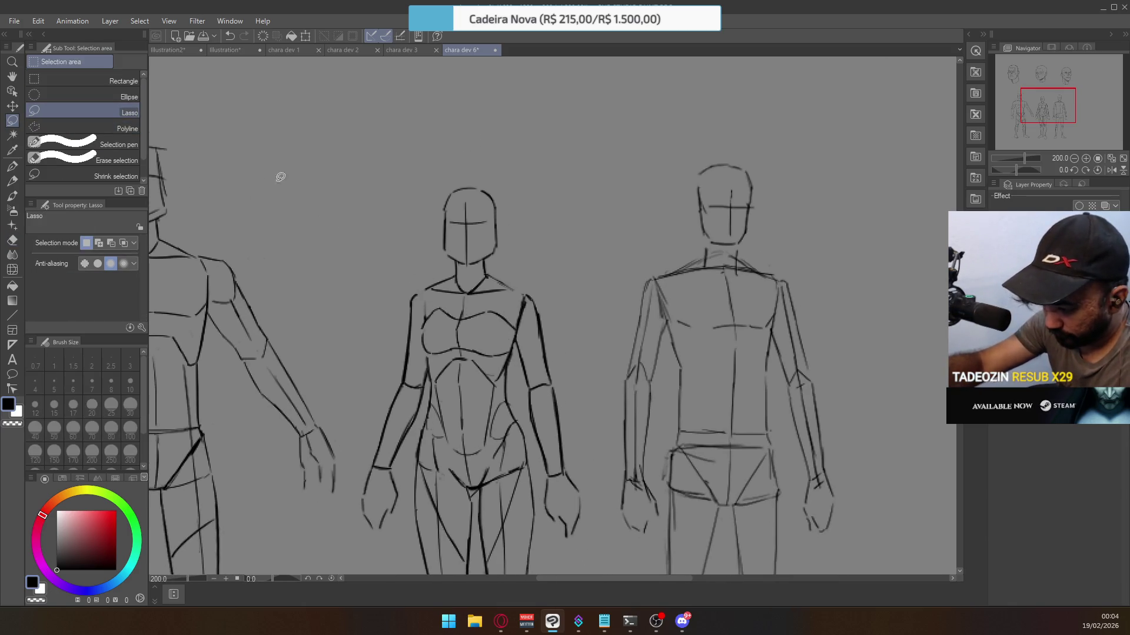
mouse_move(493, 366)
mouse_down()
mouse_move(497, 386)
mouse_move(517, 347)
mouse_move(497, 366)
mouse_up()
key(ctrl+t)
right_click(519, 305)
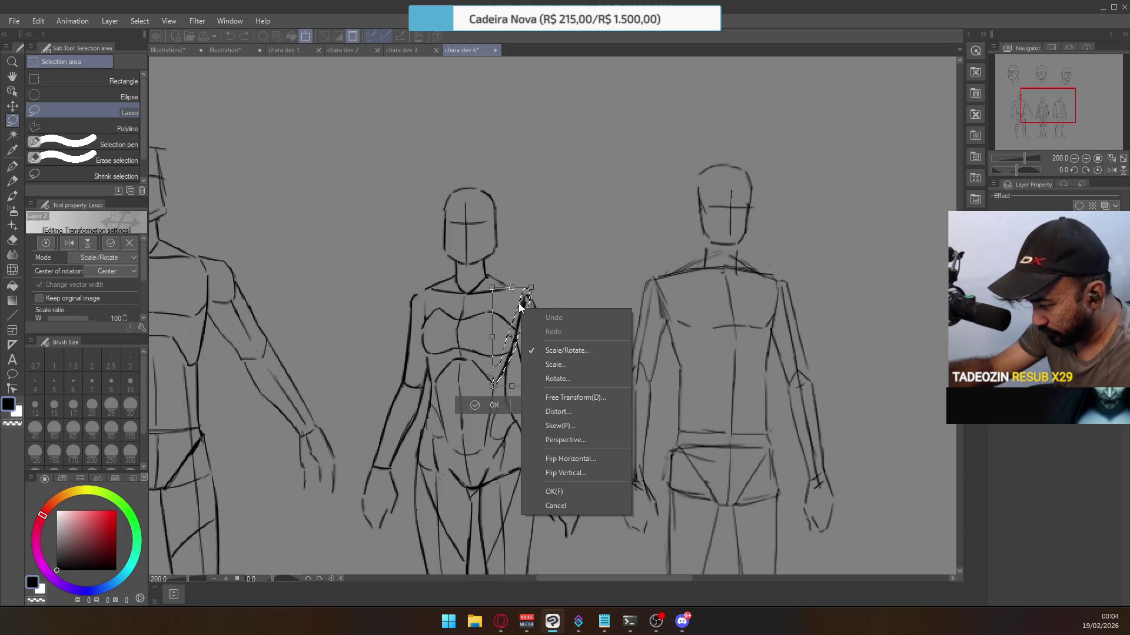
click(566, 398)
drag(514, 287, 506, 285)
click(504, 405)
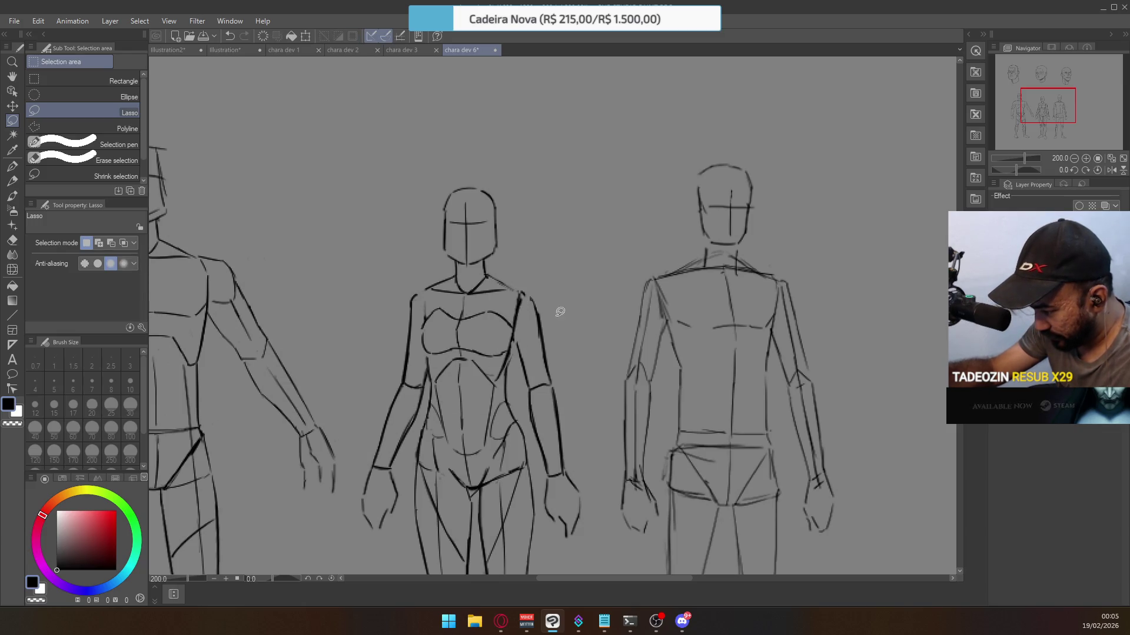
Zoom in on the middle figure's shoulder and erase the rough lines there.
key(e)
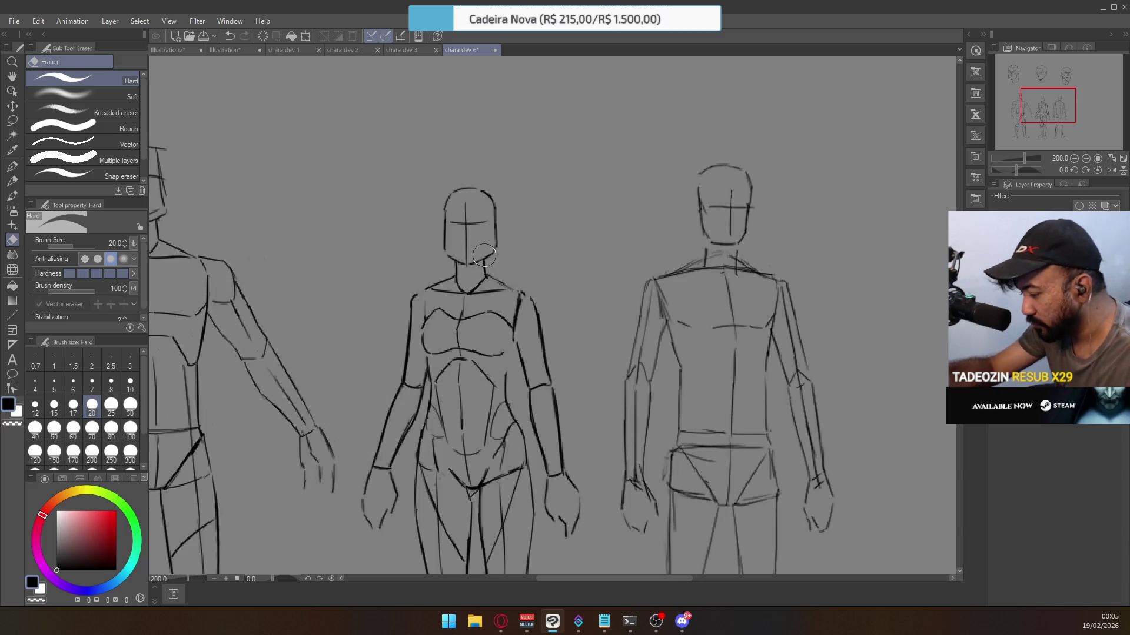
click(12, 166)
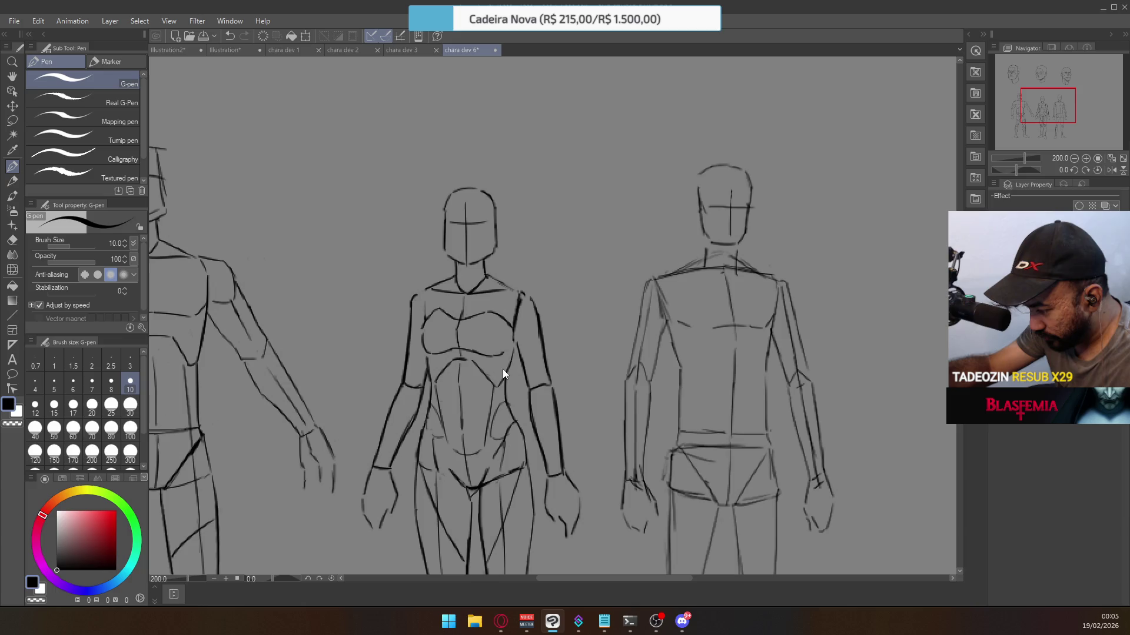
key(ctrl+z)
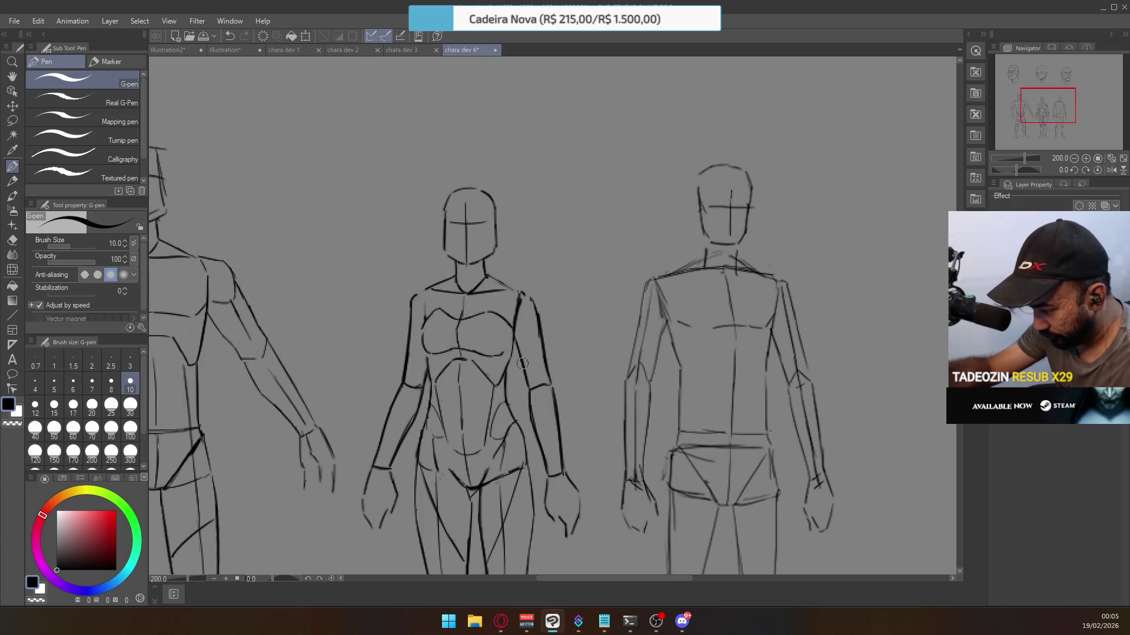
click(533, 300)
click(532, 300)
key(e)
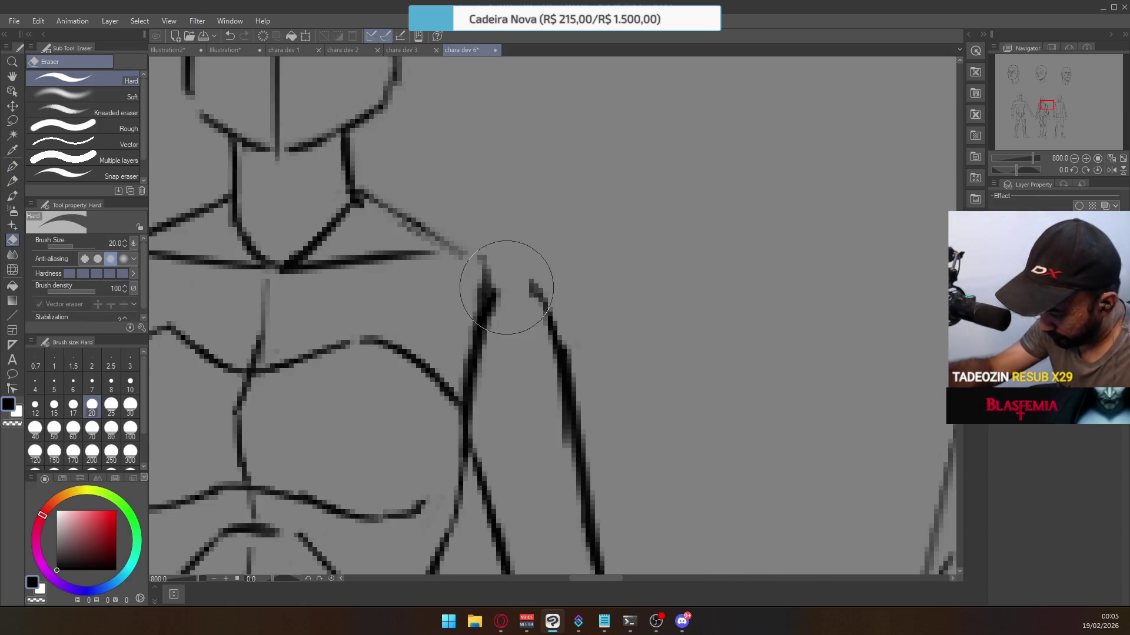
alt+click(530, 336)
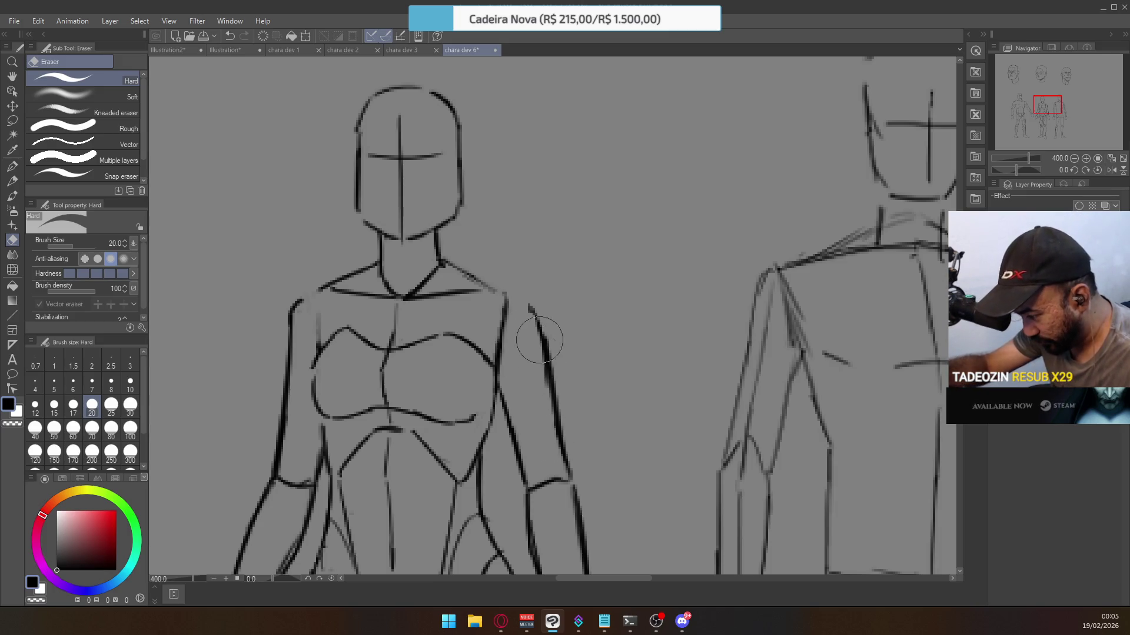
Ink a dark curve over the right shoulder into the arm and a clean neck-to-shoulder line.
key(p)
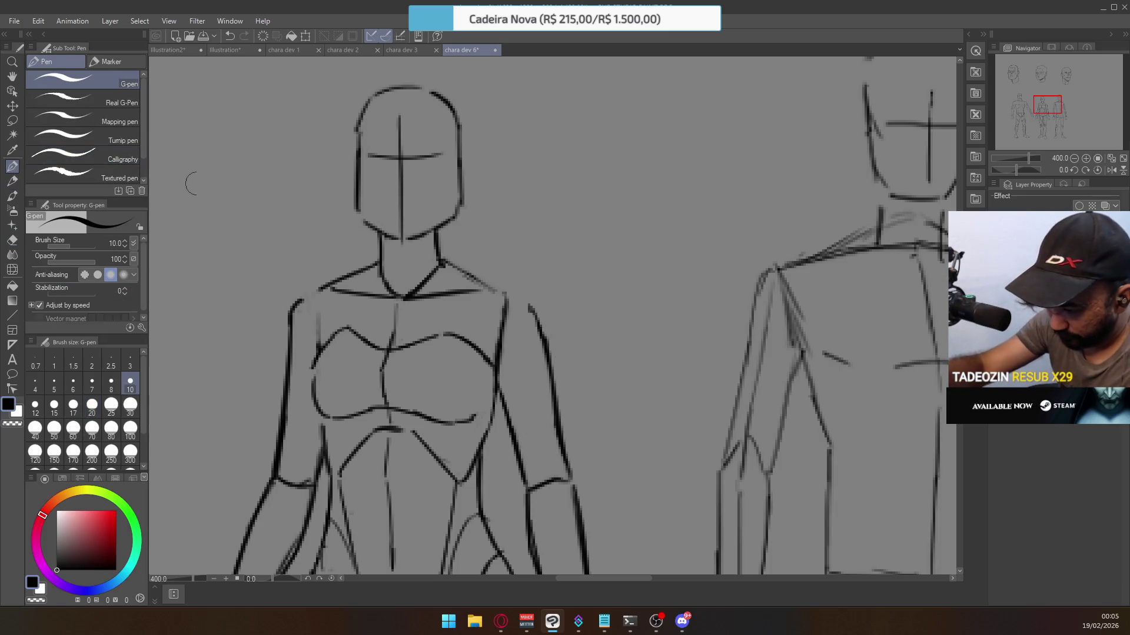
drag(509, 293, 543, 337)
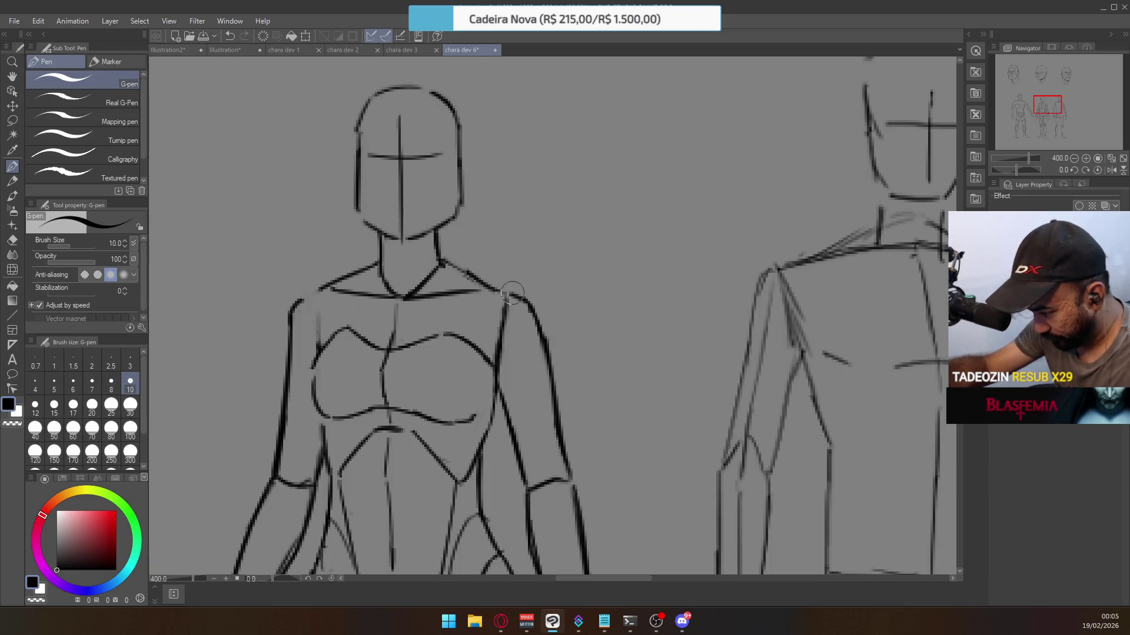
drag(442, 258, 497, 289)
key(ctrl+z)
drag(444, 259, 491, 291)
key(ctrl+z)
drag(441, 258, 504, 289)
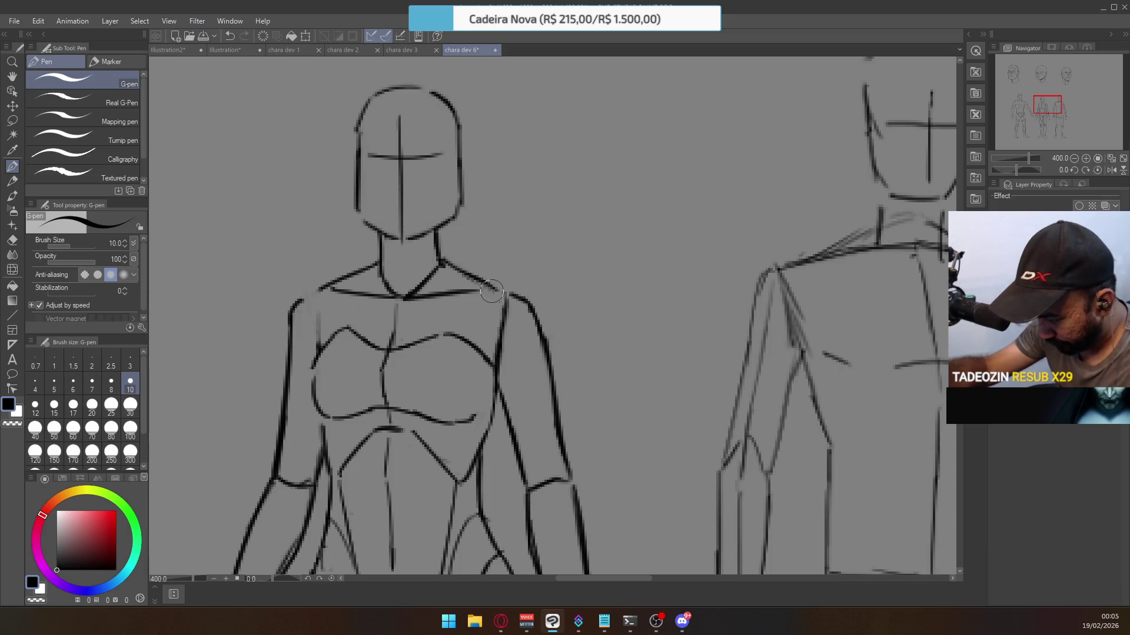
scroll(497, 293, down, 4)
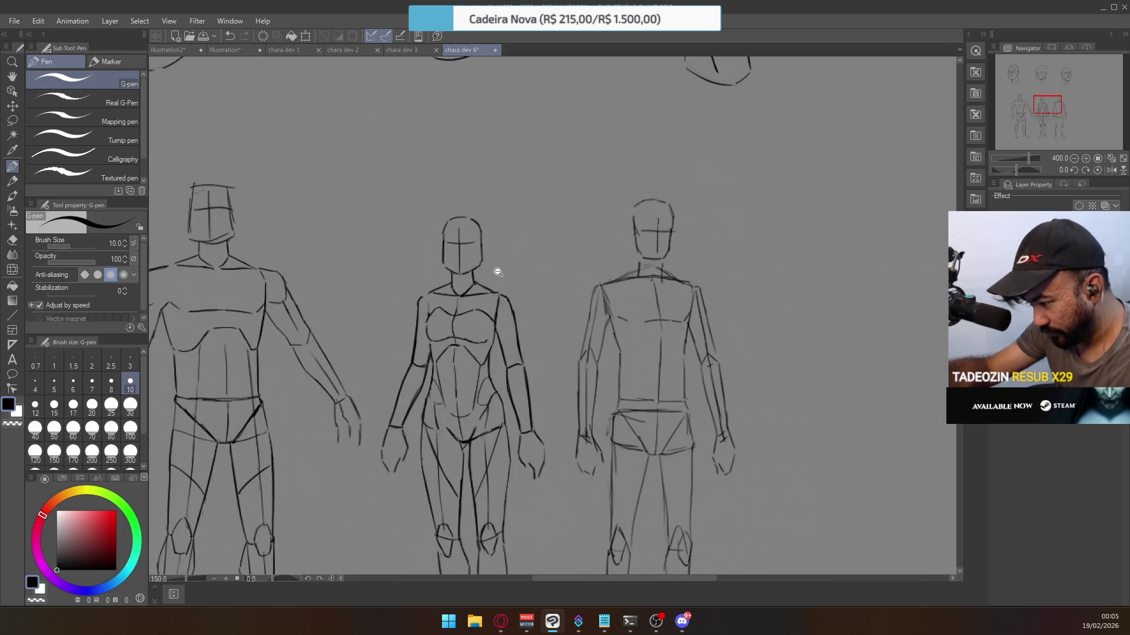
scroll(489, 327, up, 1)
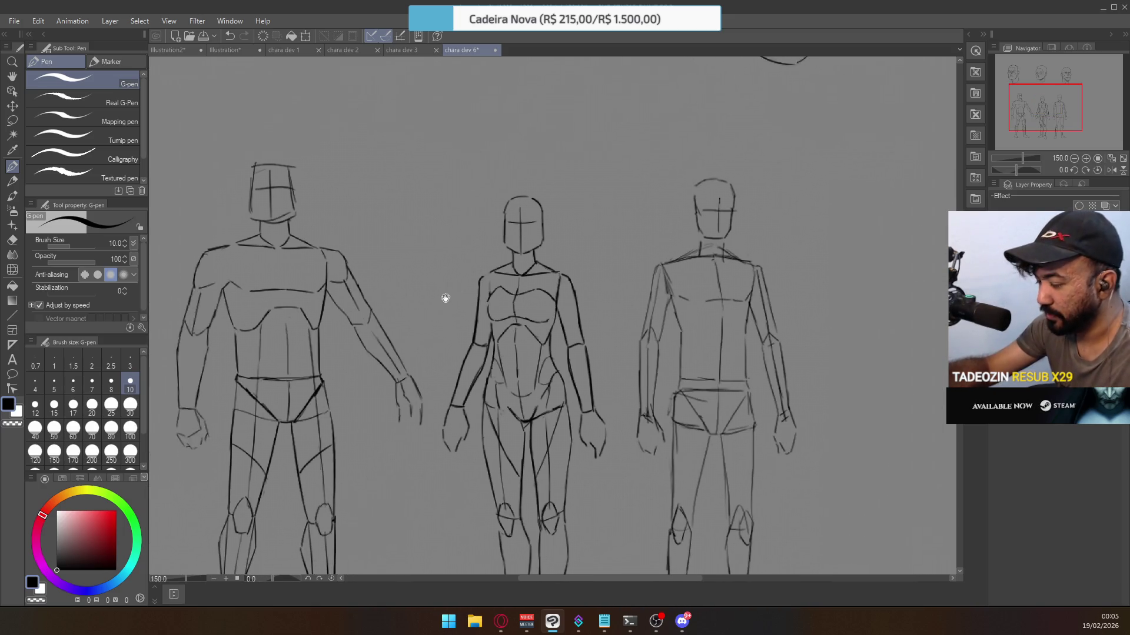
drag(444, 299, 604, 343)
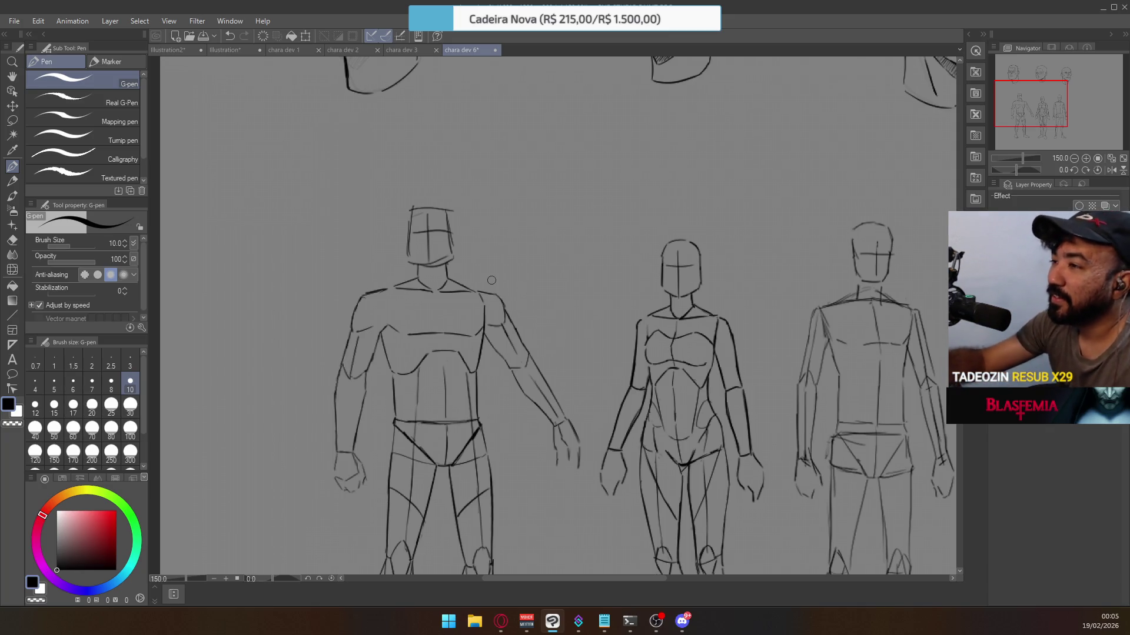
scroll(491, 281, up, 1)
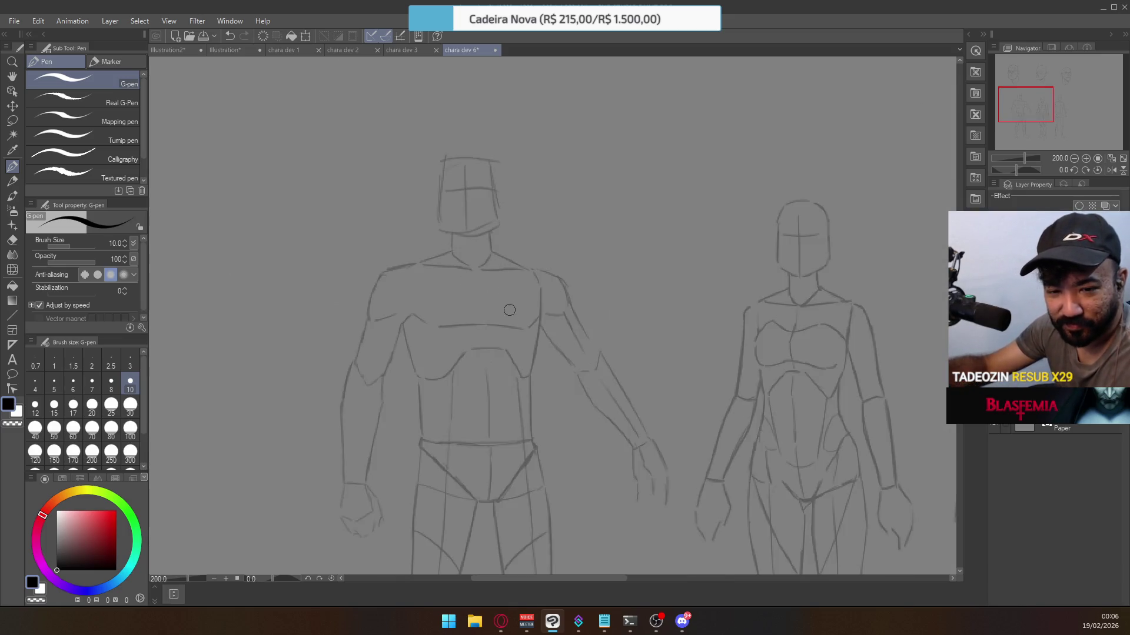
Ink the leftmost figure's shoulder curve and outer upper arm down to the elbow.
mouse_move(540, 323)
mouse_down()
mouse_move(532, 276)
mouse_move(553, 275)
mouse_move(568, 315)
mouse_move(553, 341)
mouse_move(572, 370)
mouse_up()
drag(567, 312, 595, 349)
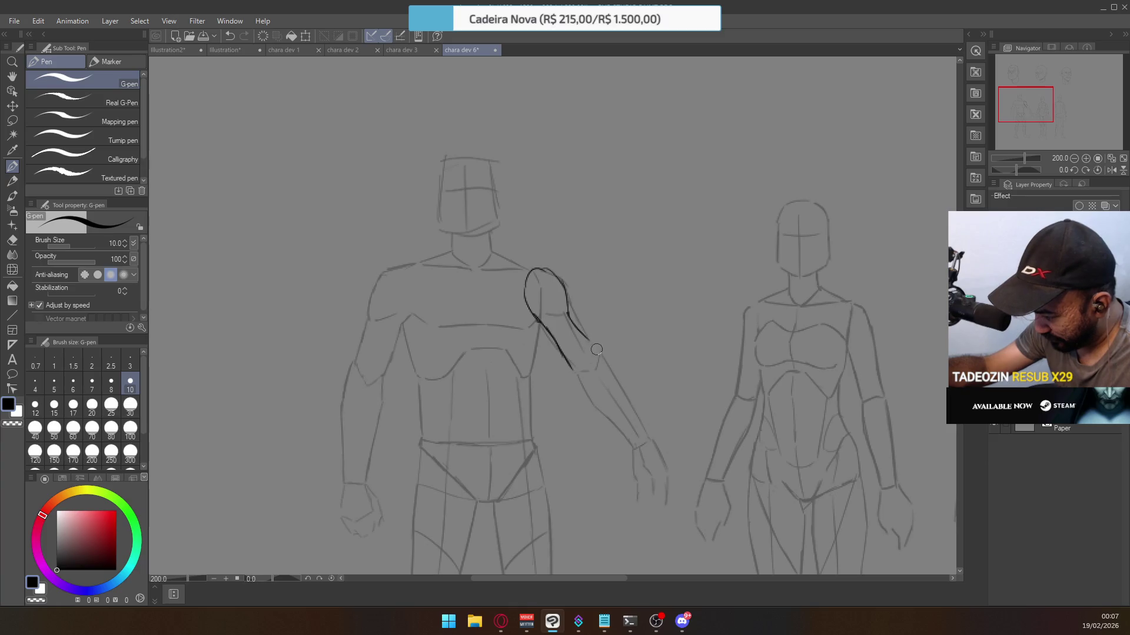
key(ctrl+z)
mouse_move(564, 304)
mouse_down()
mouse_move(598, 352)
mouse_move(596, 372)
mouse_move(590, 336)
mouse_up()
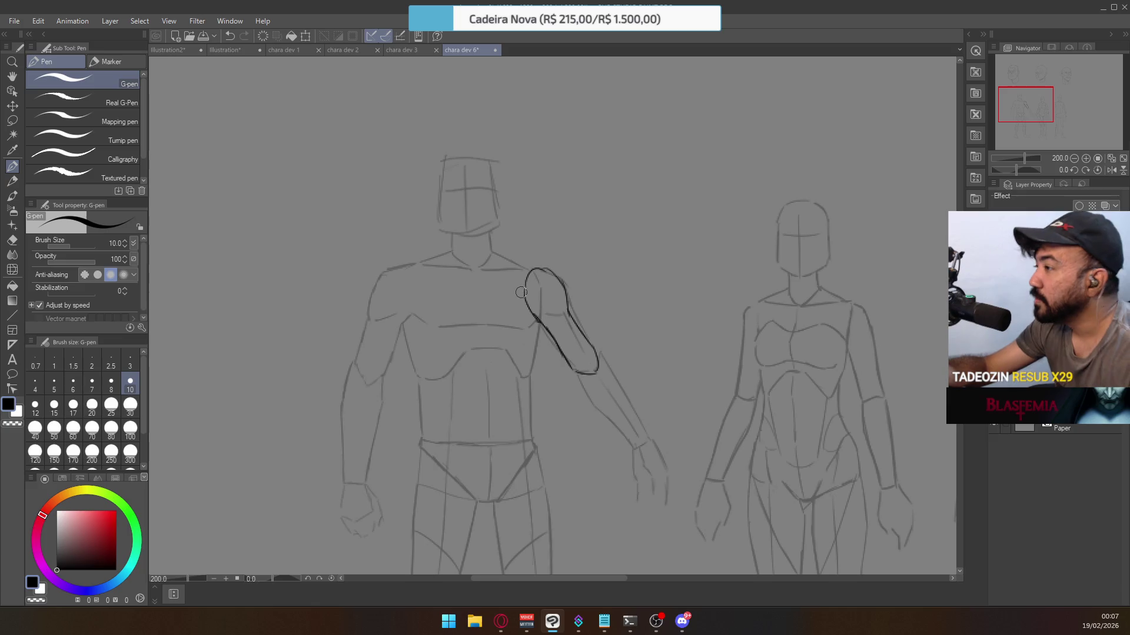
key(ctrl+z)
drag(549, 331, 579, 368)
key(ctrl+z)
mouse_move(551, 329)
mouse_down()
mouse_move(576, 364)
mouse_move(597, 366)
mouse_move(568, 311)
mouse_move(596, 354)
mouse_move(584, 331)
mouse_up()
key(ctrl+z)
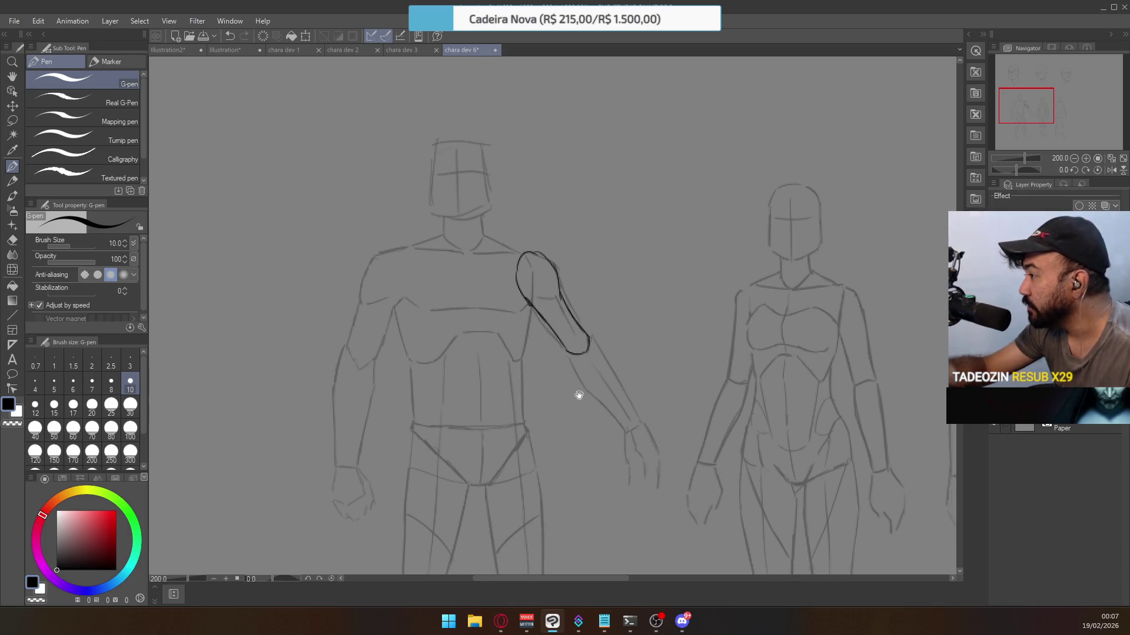
Ink the forearm from the elbow down to the wrist, retrying strokes with Ctrl+Z.
drag(575, 396, 556, 330)
drag(547, 288, 578, 331)
key(ctrl+z)
drag(547, 289, 600, 360)
key(ctrl+z)
drag(561, 323, 610, 372)
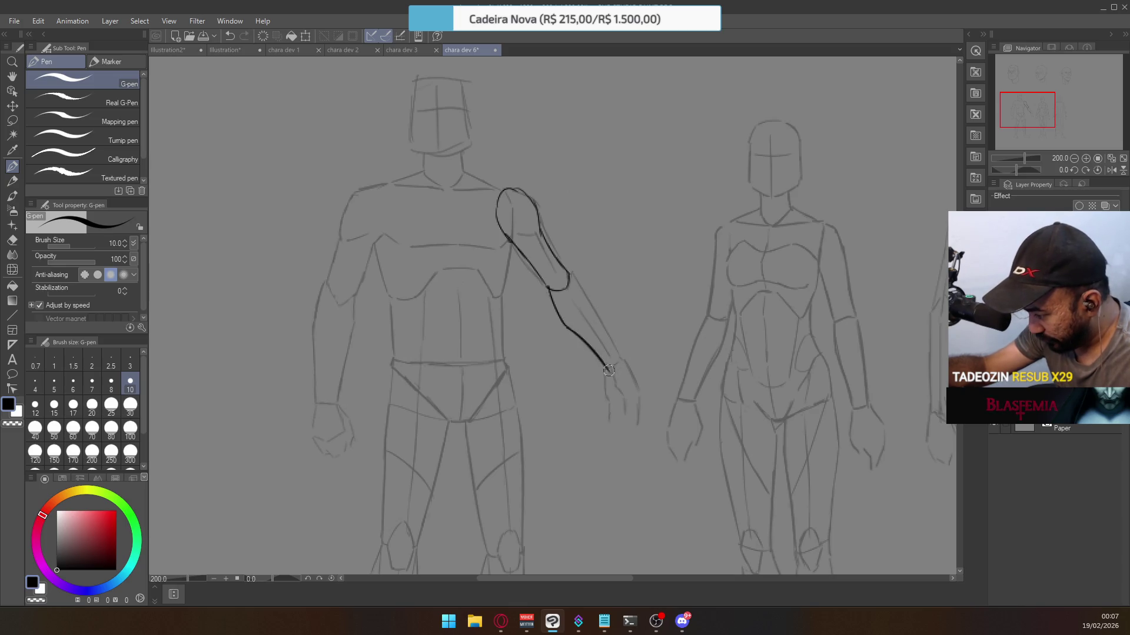
key(ctrl+z)
drag(547, 289, 557, 307)
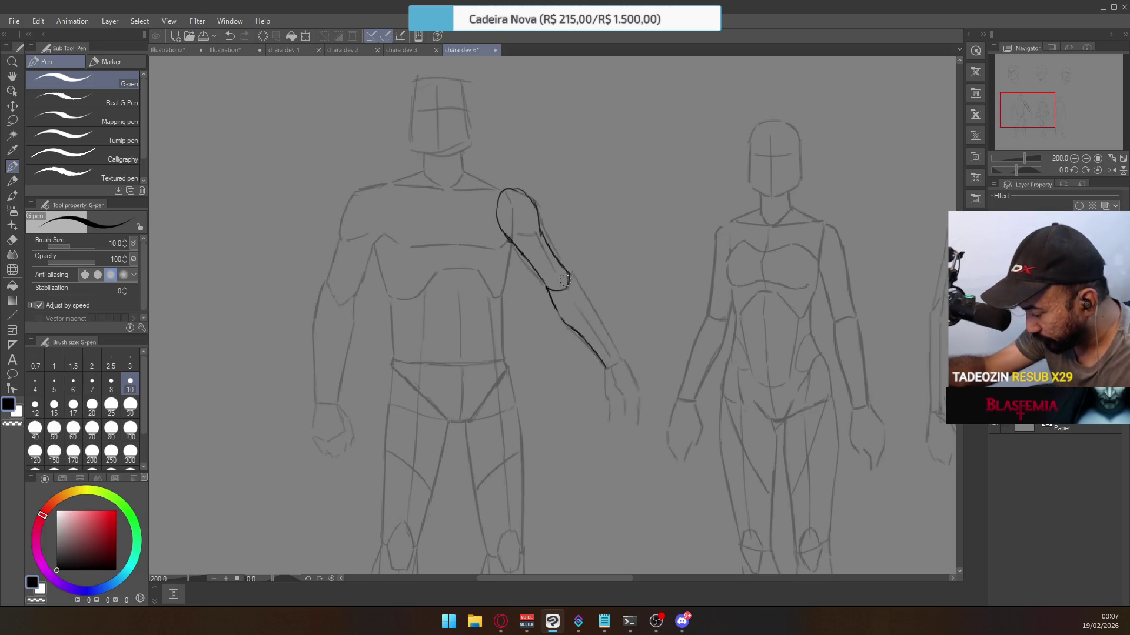
mouse_move(575, 278)
mouse_down()
mouse_move(573, 333)
mouse_move(595, 353)
mouse_move(618, 415)
mouse_up()
key(ctrl+z)
drag(574, 330, 621, 412)
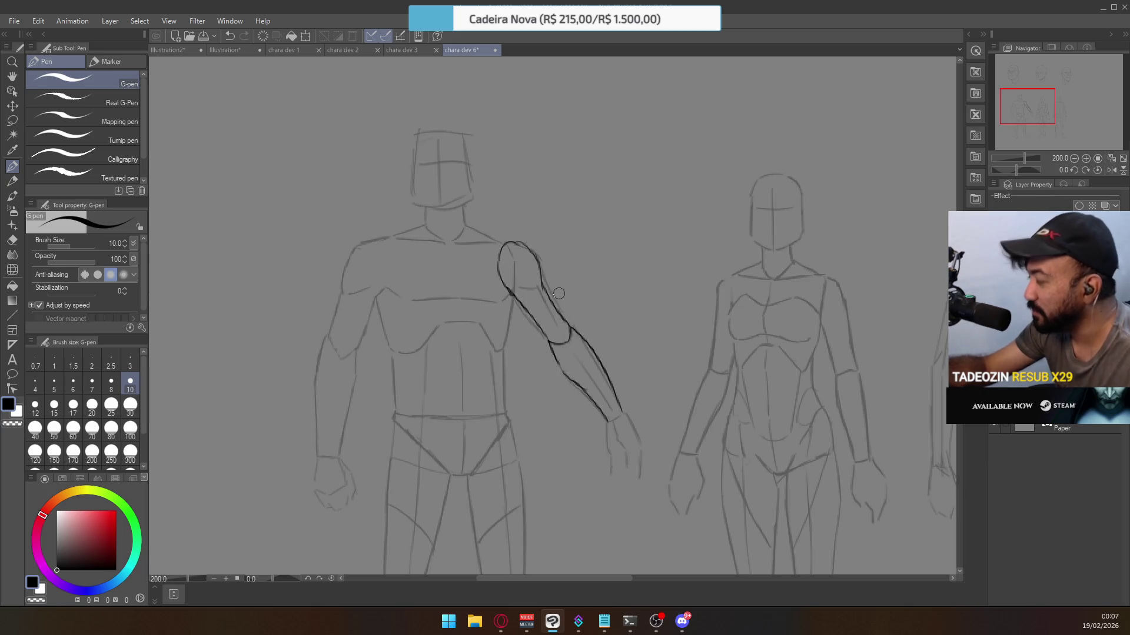
key(ctrl+z)
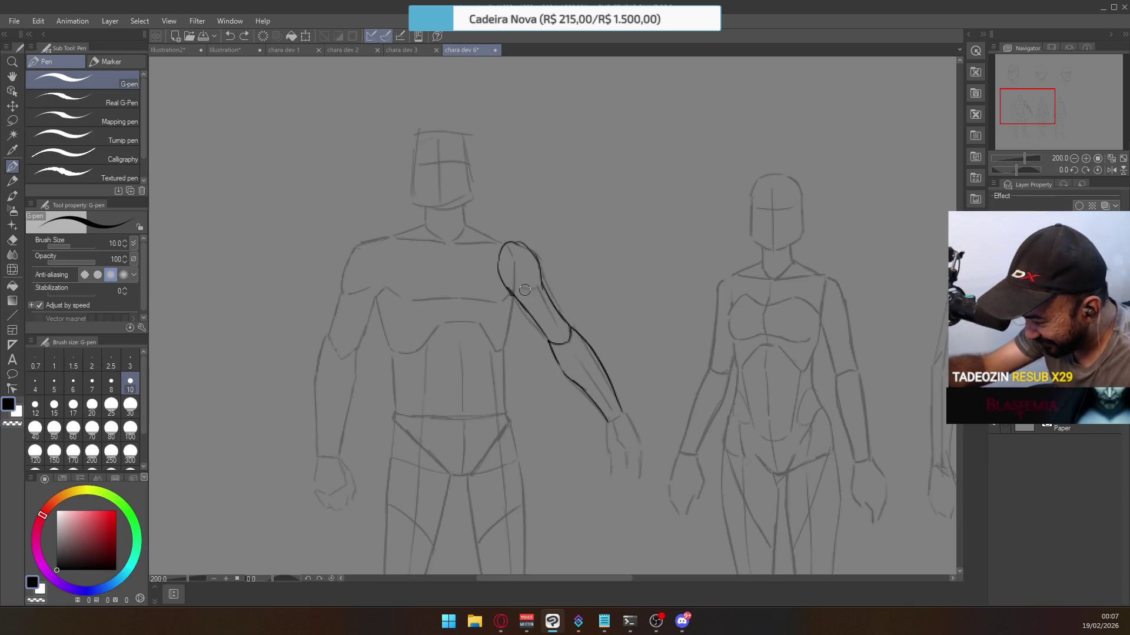
Draw the curve of the leftmost figure's other shoulder.
mouse_move(569, 334)
mouse_down()
mouse_move(584, 297)
mouse_move(601, 319)
mouse_up()
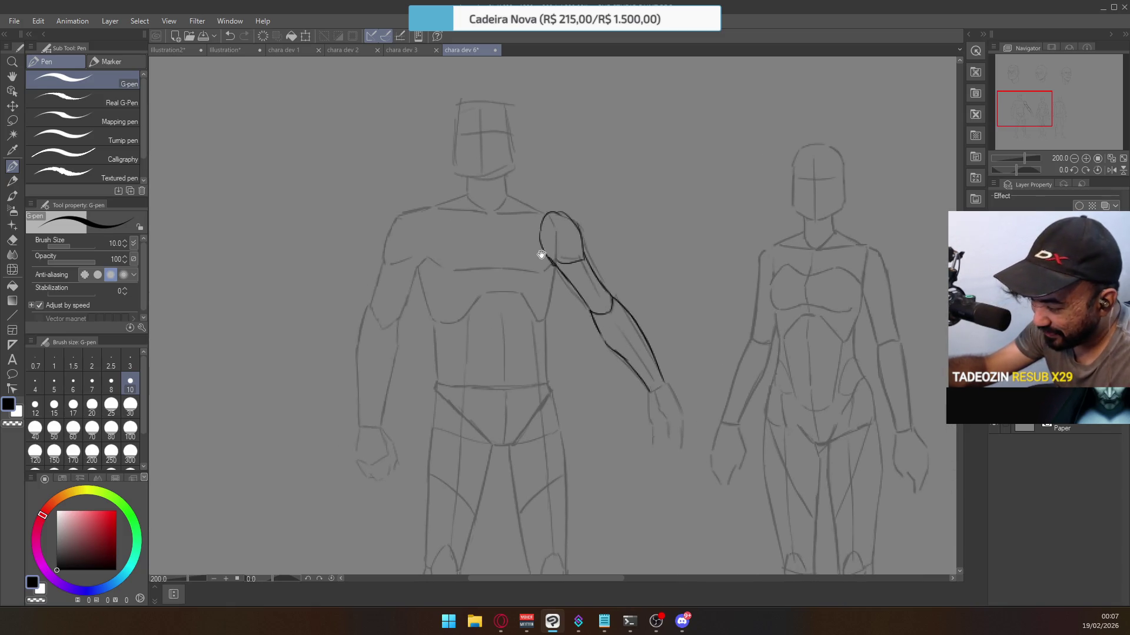
drag(539, 252, 585, 315)
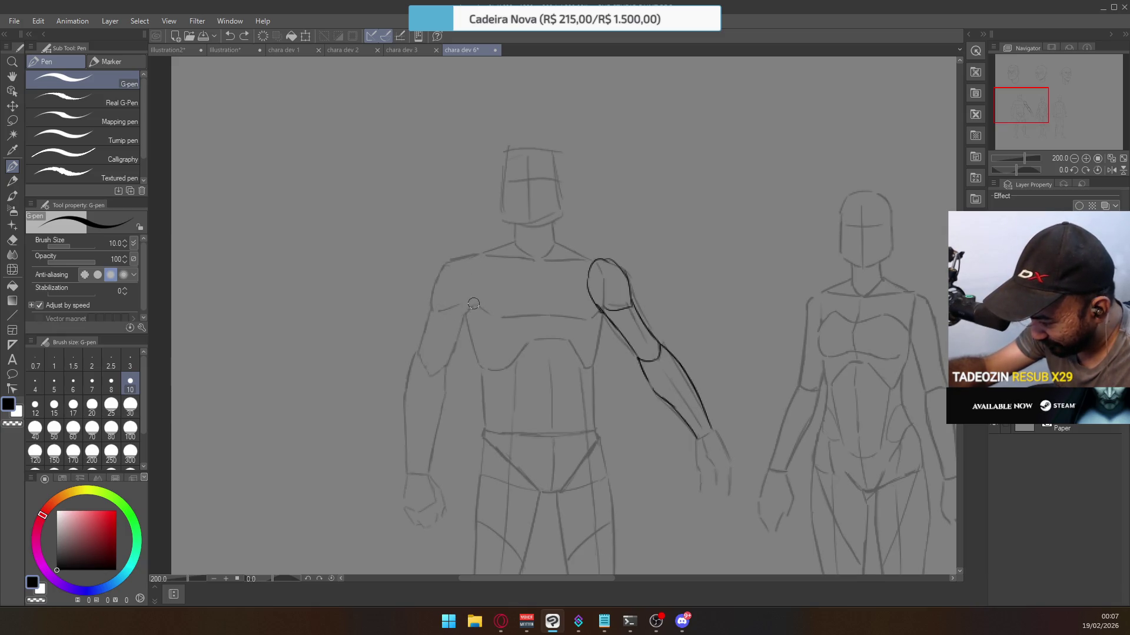
mouse_move(443, 319)
mouse_down()
mouse_move(438, 279)
mouse_move(485, 256)
mouse_move(473, 306)
mouse_up()
key(ctrl+z)
key(ctrl+z)
Close the left shoulder oval and ink the upper arm outline, redoing the inner stroke.
drag(485, 268, 465, 304)
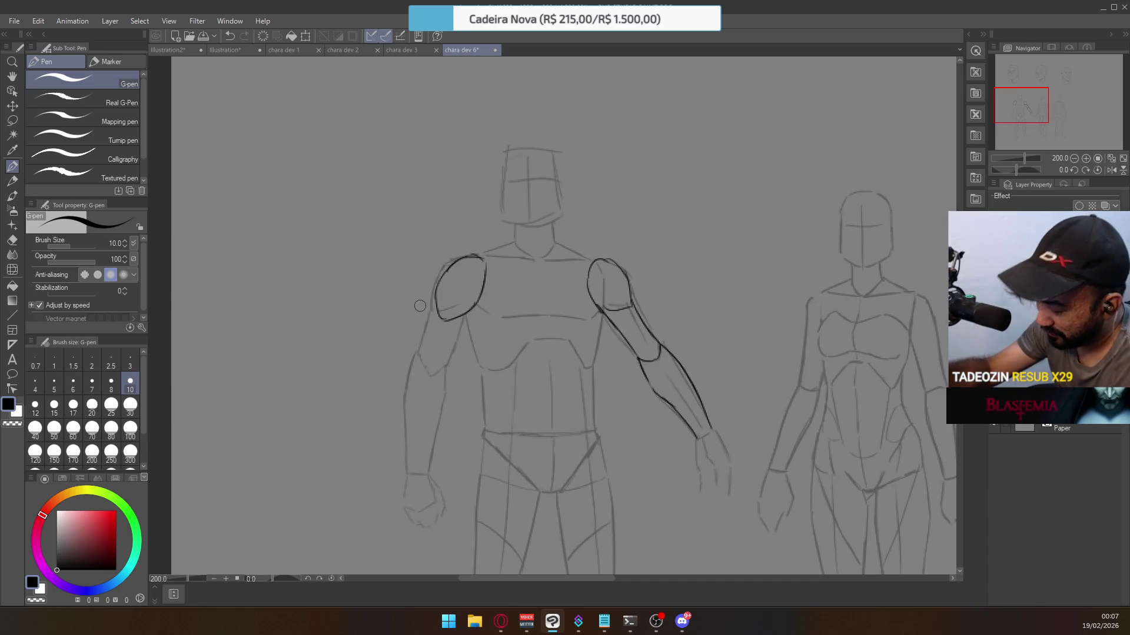
drag(437, 300, 419, 353)
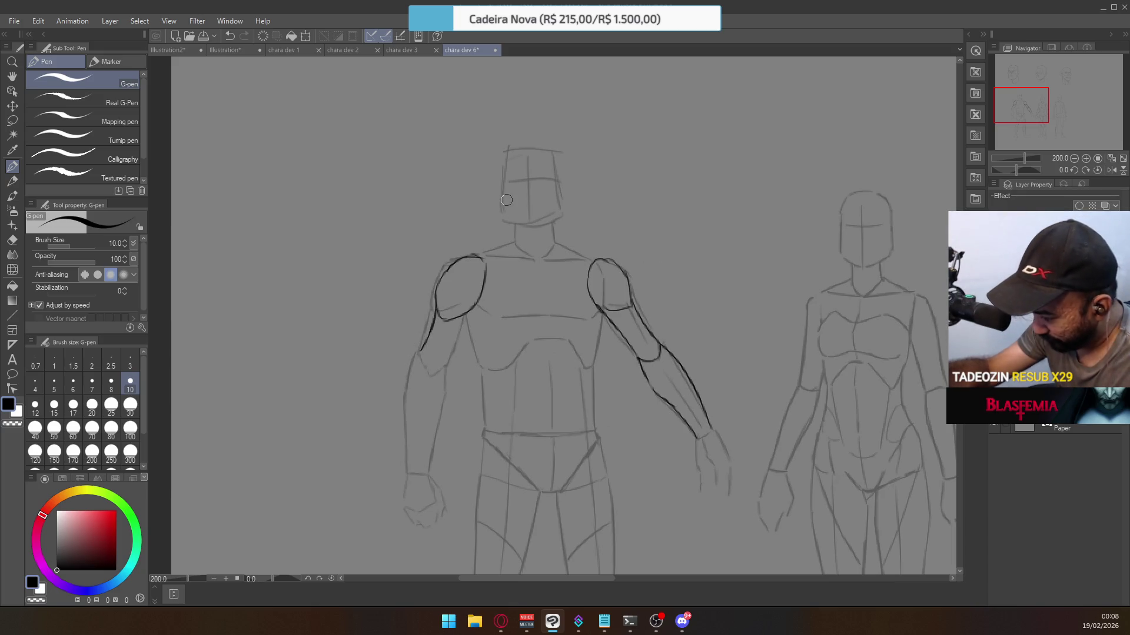
key(ctrl+z)
mouse_move(421, 352)
mouse_down()
mouse_move(444, 363)
mouse_move(460, 321)
mouse_up()
key(ctrl+z)
drag(448, 364, 471, 300)
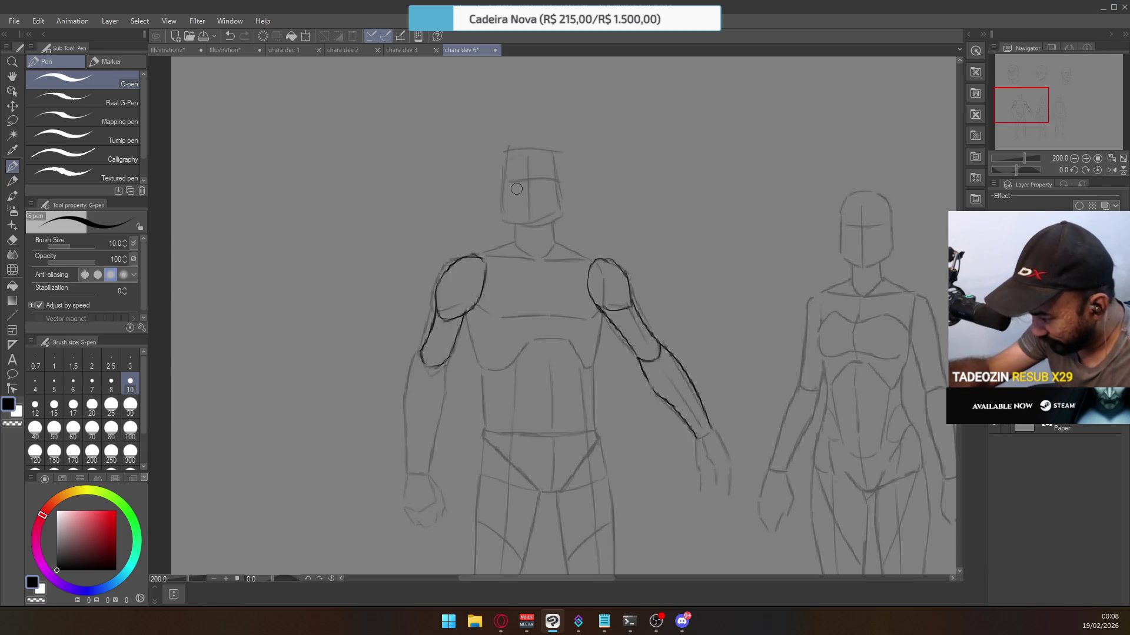
key(ctrl+z)
drag(449, 356, 525, 214)
key(ctrl+z)
Ink the forearm's outer line and the inner line from wrist up to the elbow.
key(ctrl+z)
mouse_move(454, 326)
mouse_down()
mouse_move(474, 273)
mouse_move(452, 329)
mouse_move(456, 390)
mouse_up()
key(ctrl+z)
mouse_move(454, 347)
mouse_down()
mouse_move(455, 398)
mouse_move(481, 386)
mouse_move(480, 400)
mouse_move(493, 340)
mouse_up()
key(ctrl+z)
key(ctrl+z)
drag(476, 398, 492, 324)
key(ctrl+z)
drag(475, 398, 494, 329)
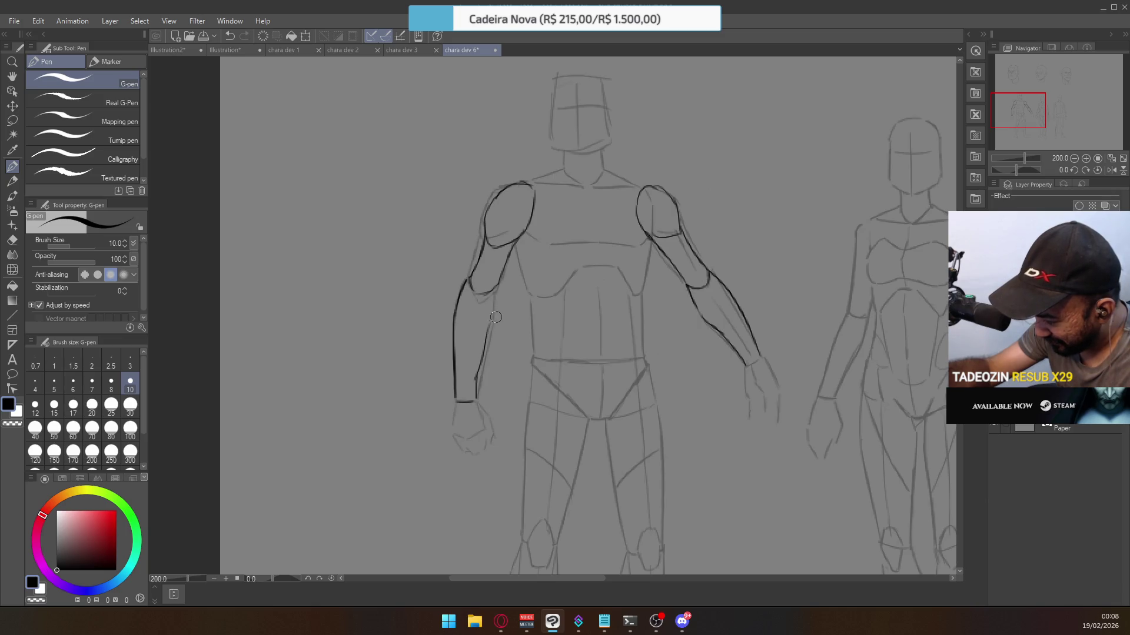
mouse_move(478, 377)
mouse_down()
mouse_move(496, 292)
mouse_move(489, 346)
mouse_up()
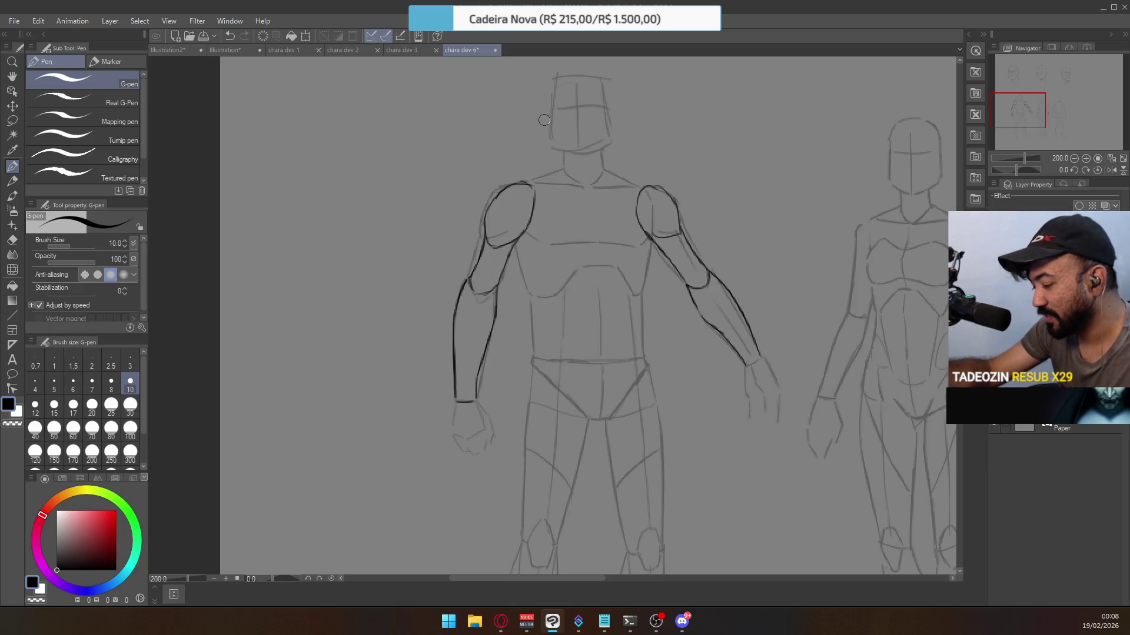
Ink a short torso side line below the arm, redrawing it in two shorter strokes.
drag(612, 151, 516, 260)
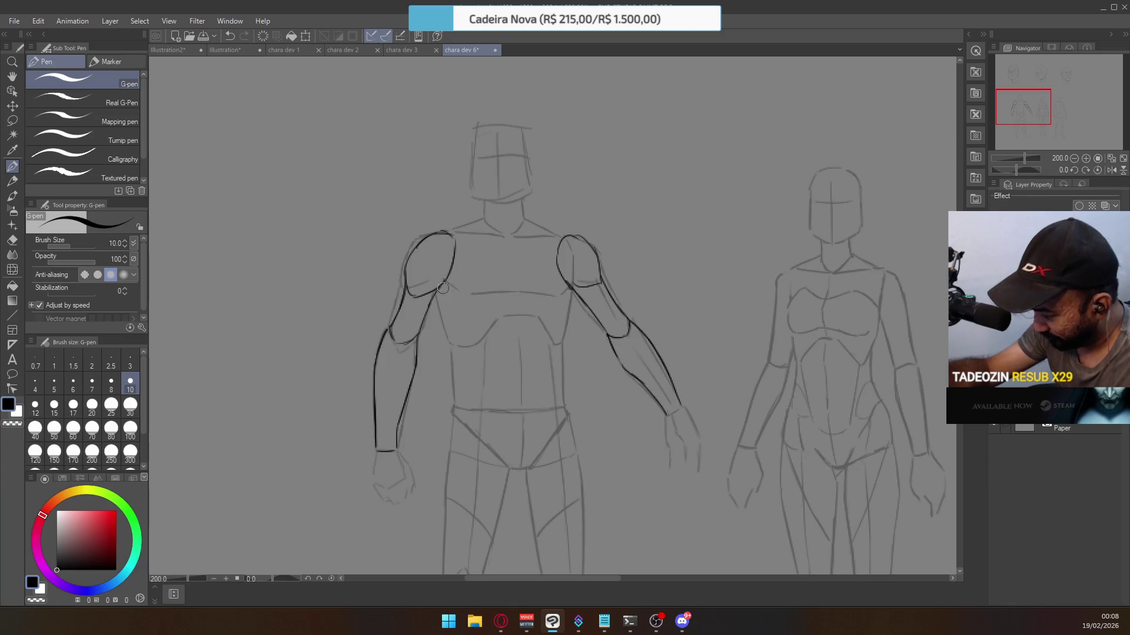
drag(439, 295, 458, 393)
key(ctrl+z)
drag(454, 346, 460, 418)
key(ctrl+z)
drag(454, 352, 456, 379)
drag(453, 385, 454, 412)
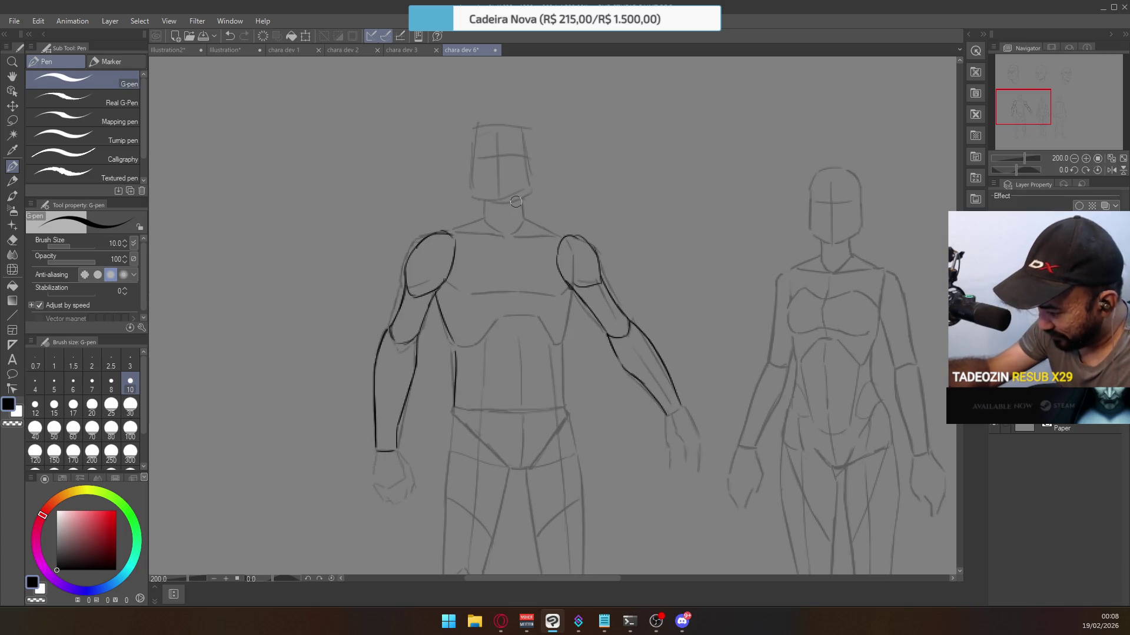
scroll(539, 251, up, 2)
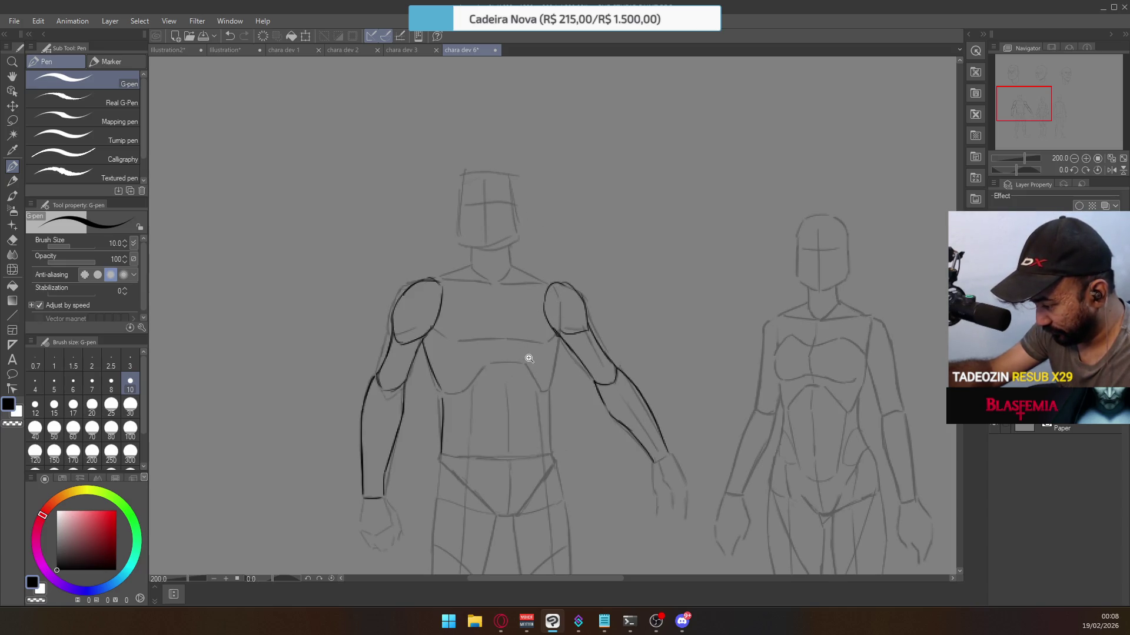
Ink the left chest contour and upper chest line across the first figure.
scroll(528, 358, down, 2)
drag(529, 371, 510, 273)
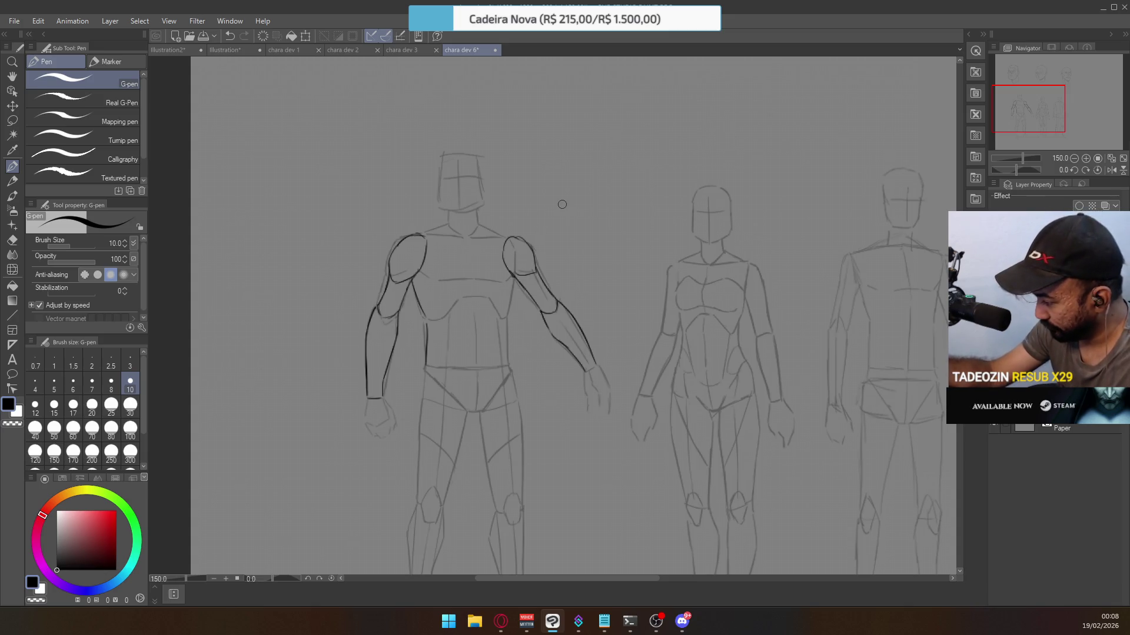
scroll(457, 272, up, 2)
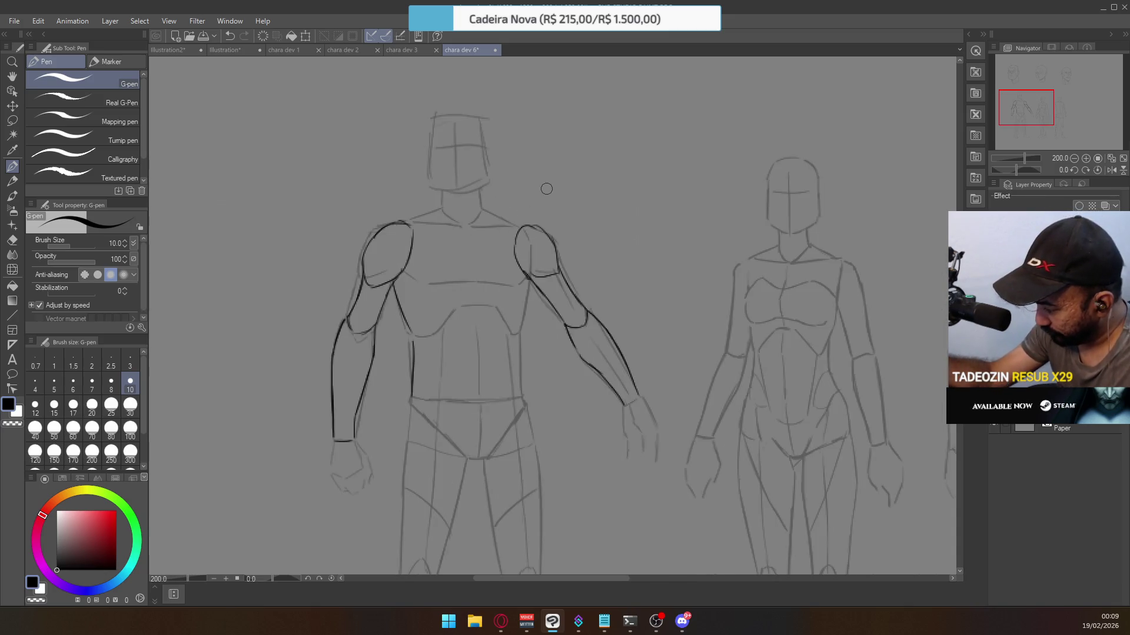
mouse_move(686, 237)
mouse_down()
mouse_move(494, 244)
mouse_move(700, 218)
mouse_up()
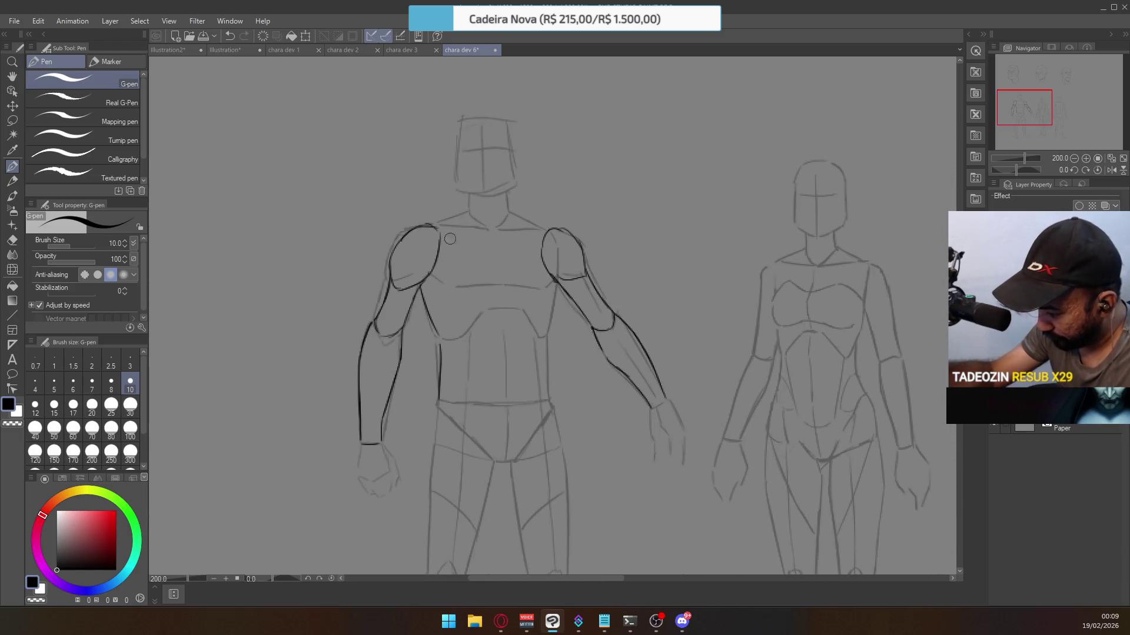
drag(465, 334, 493, 300)
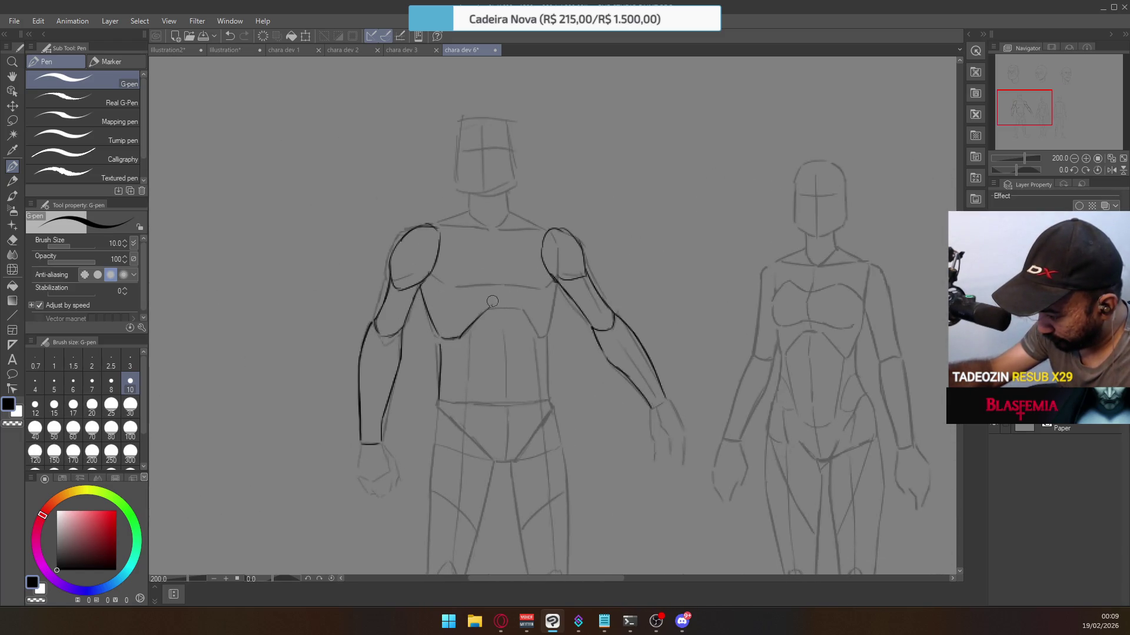
mouse_move(457, 335)
mouse_down()
mouse_move(485, 310)
mouse_move(525, 306)
mouse_move(545, 333)
mouse_move(553, 293)
mouse_move(547, 314)
mouse_up()
key(ctrl+z)
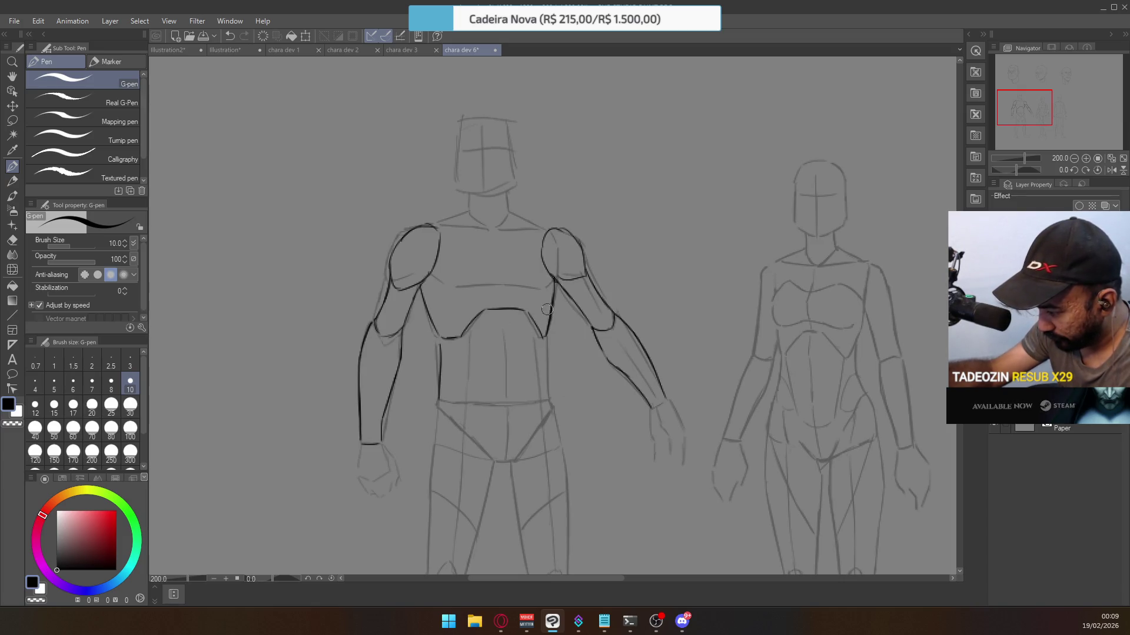
mouse_move(429, 268)
mouse_down()
mouse_move(449, 283)
mouse_move(545, 289)
mouse_up()
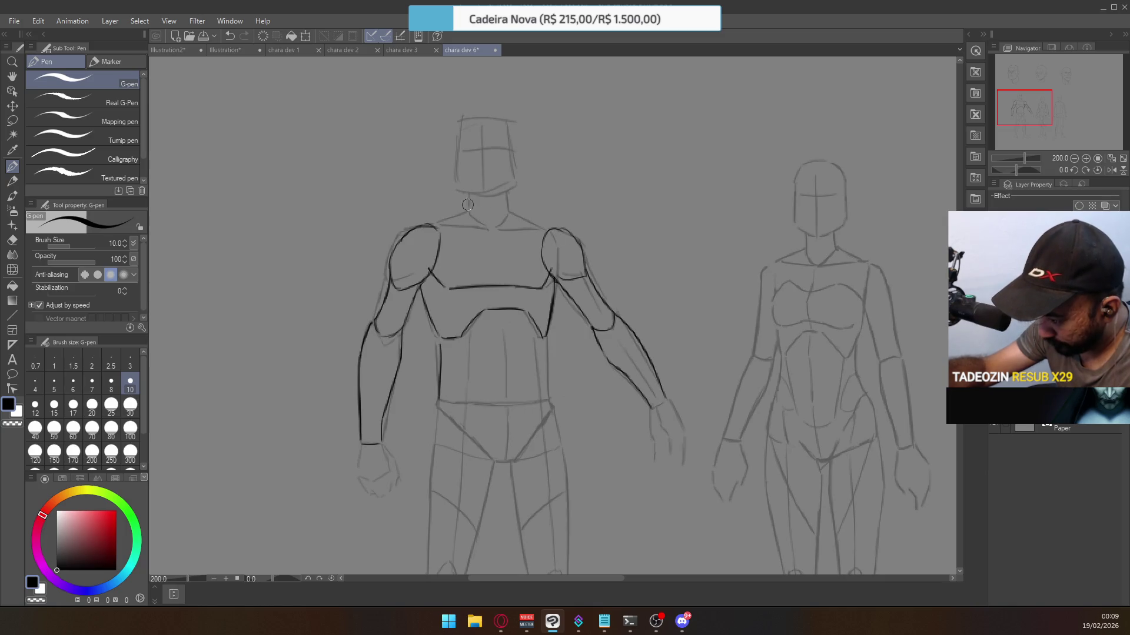
Ink the collarbone line running from the shoulder toward the neck, retrying strokes.
drag(457, 196, 489, 260)
key(ctrl+z)
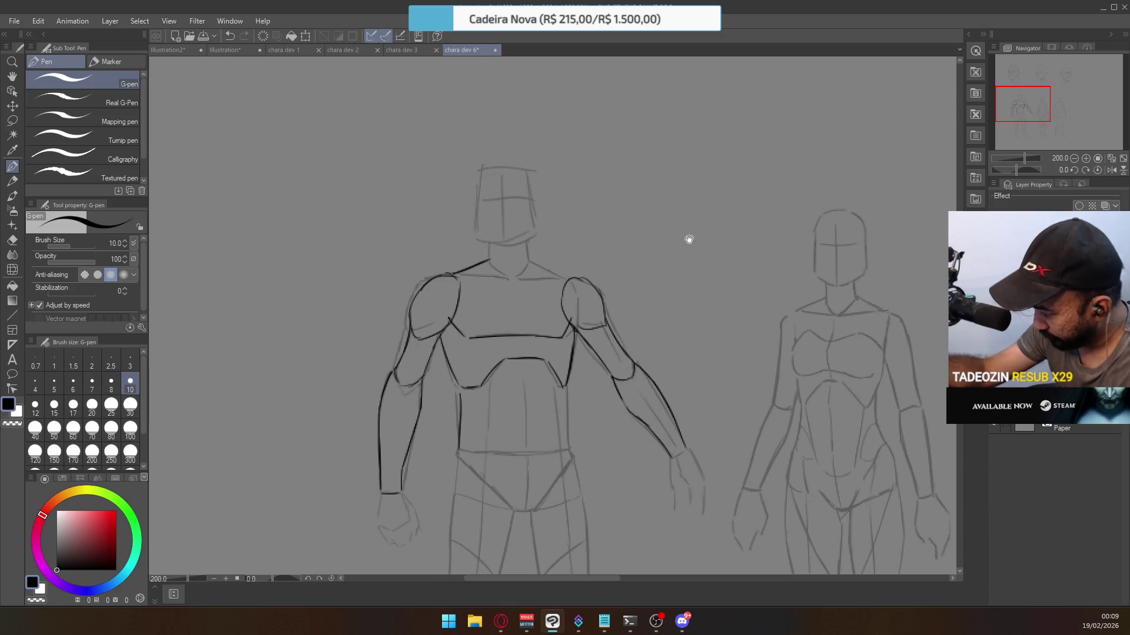
drag(693, 242, 424, 212)
mouse_move(254, 268)
mouse_down()
mouse_move(445, 245)
mouse_move(517, 272)
mouse_up()
key(ctrl+z)
drag(399, 264, 459, 269)
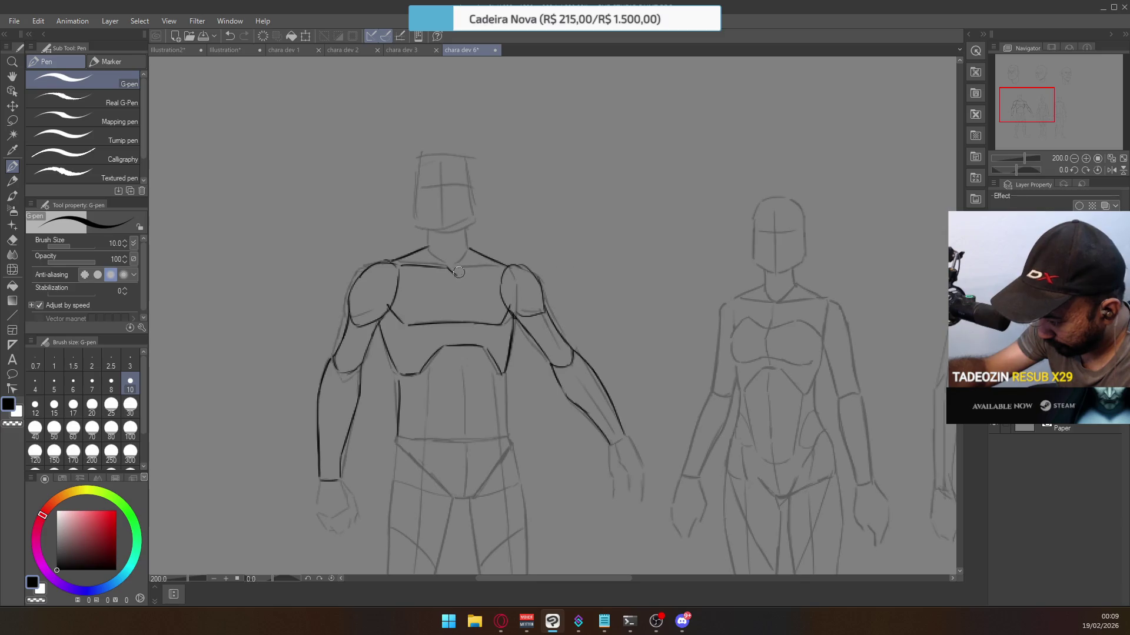
drag(447, 268, 501, 265)
key(ctrl+z)
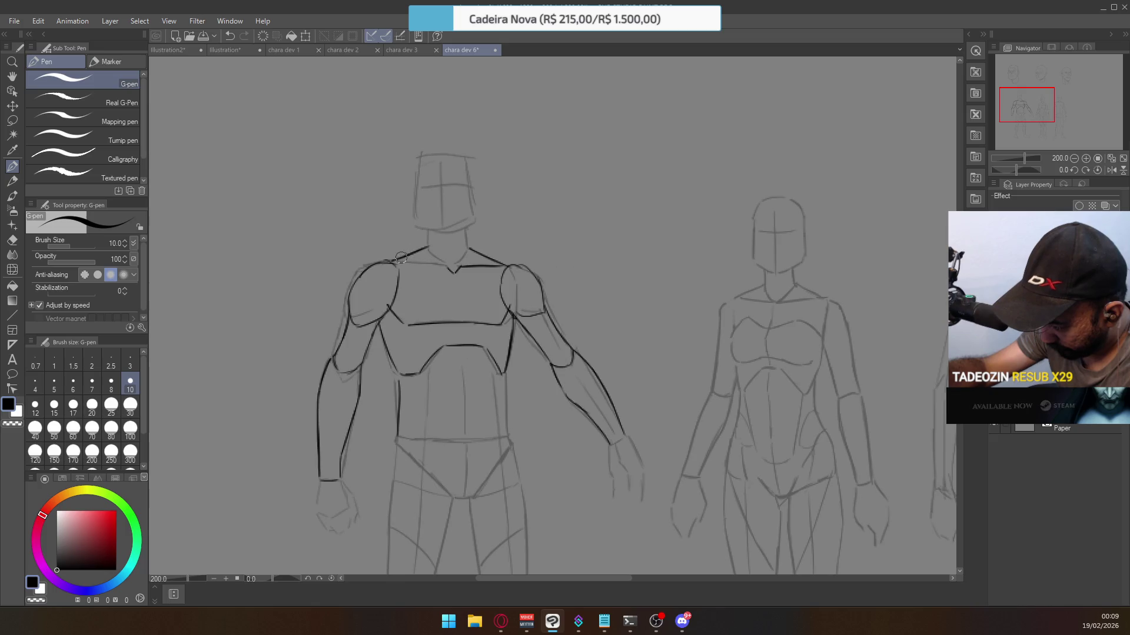
drag(391, 262, 450, 266)
key(ctrl+z)
key(ctrl+z)
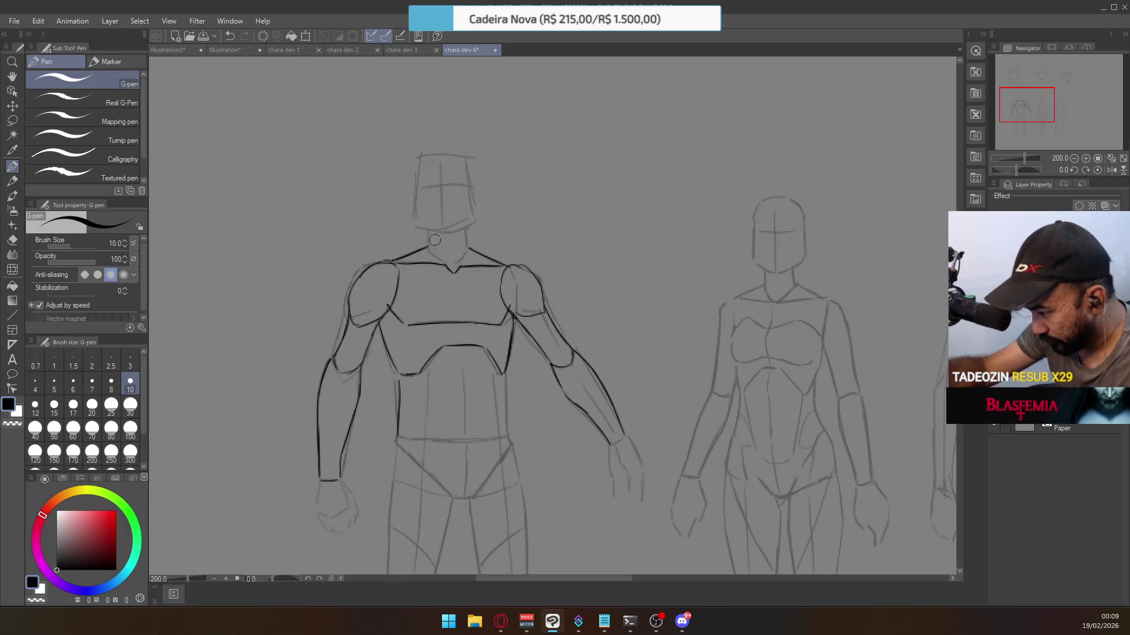
Draw the torso side line down to the hips.
mouse_move(460, 184)
mouse_down()
mouse_move(605, 245)
mouse_move(404, 227)
mouse_move(680, 151)
mouse_move(443, 198)
mouse_up()
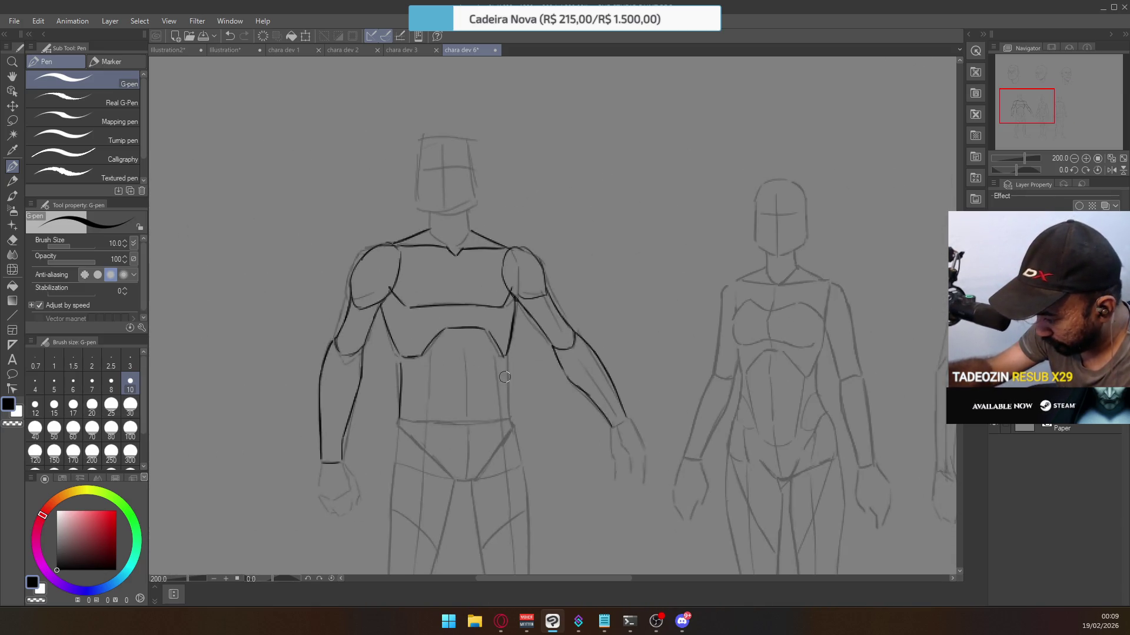
drag(507, 360, 507, 419)
key(ctrl+z)
drag(505, 359, 510, 420)
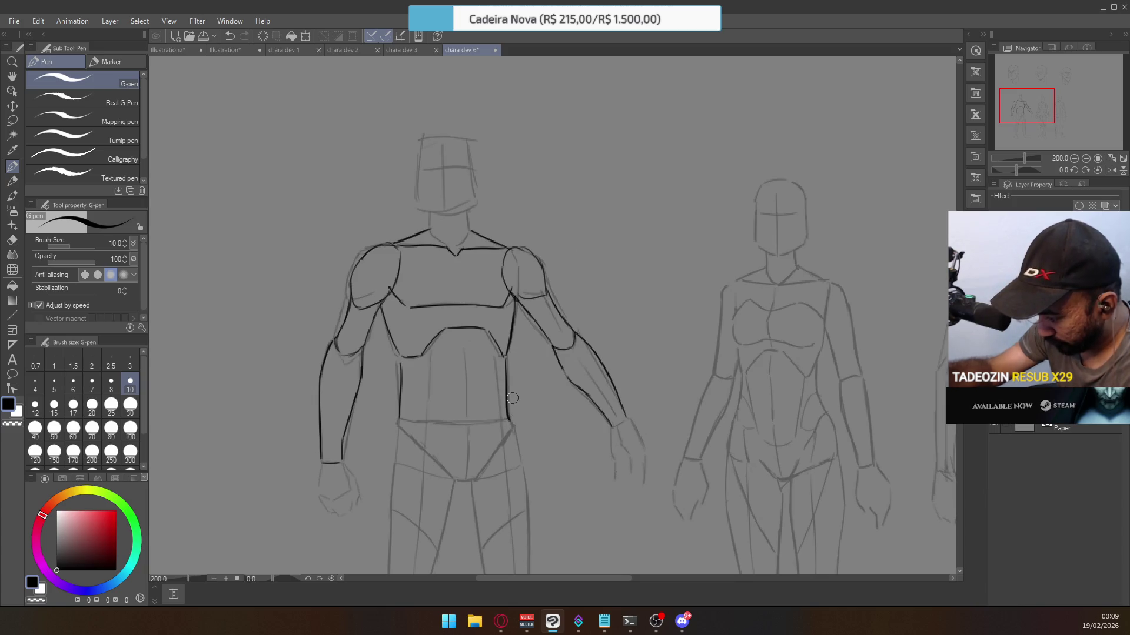
scroll(505, 328, down, 3)
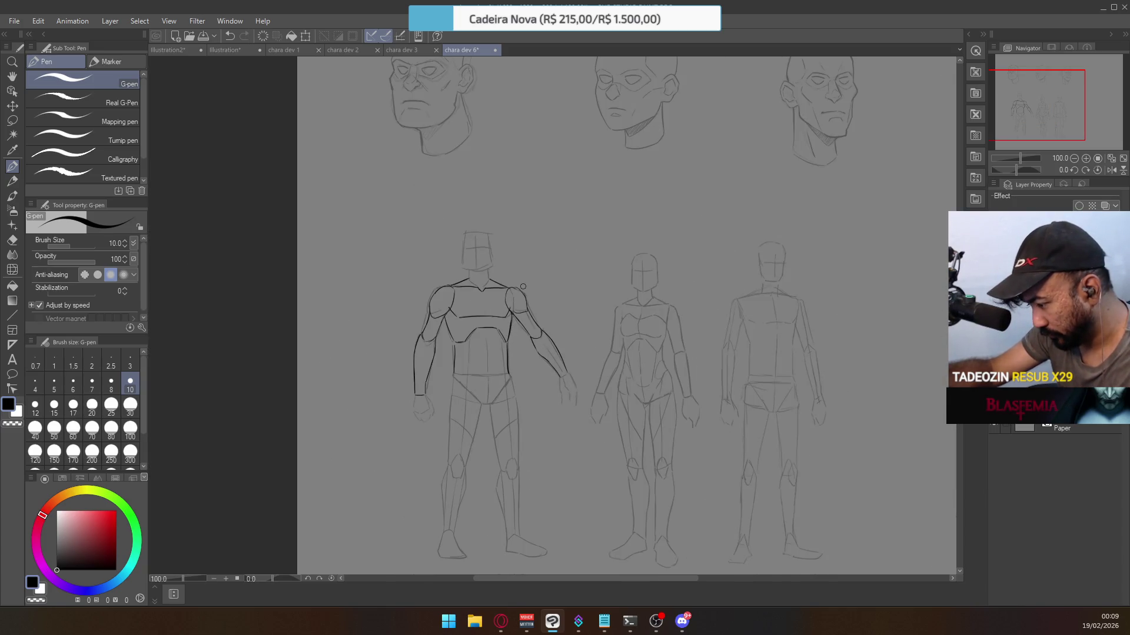
Ink the right inner shoulder line down toward the armpit with the G-pen.
scroll(474, 347, up, 1)
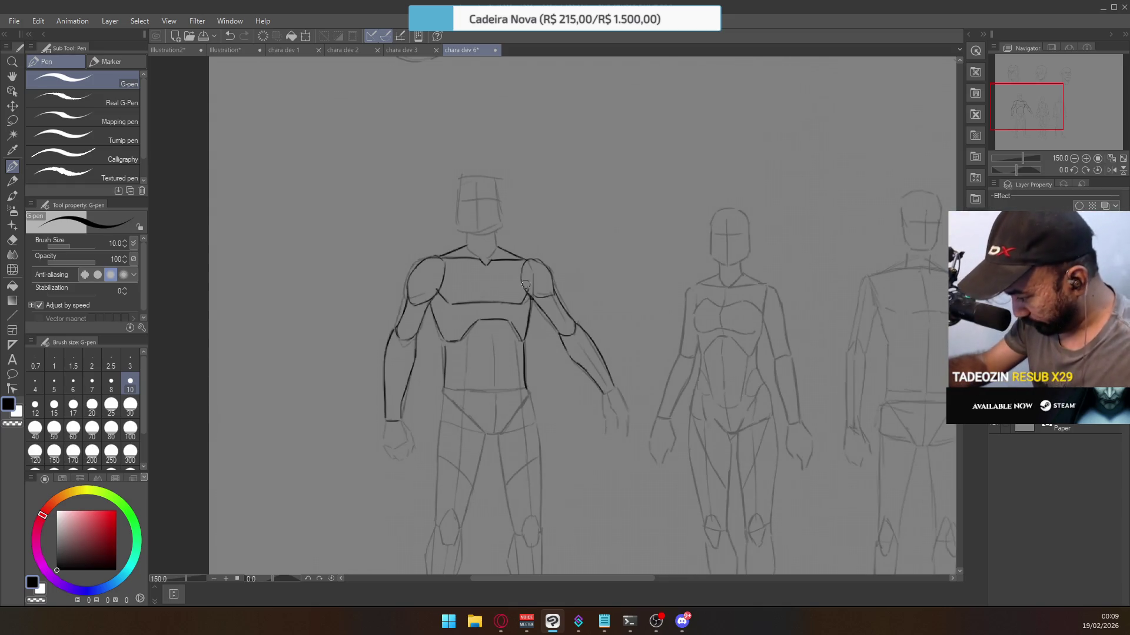
drag(526, 260, 530, 297)
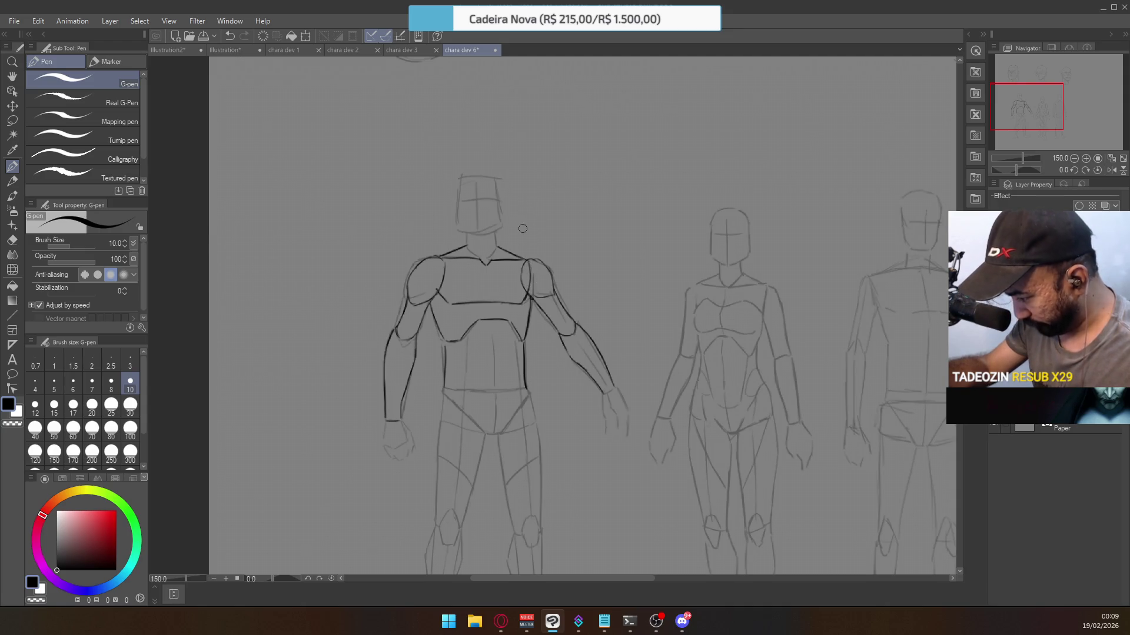
key(e)
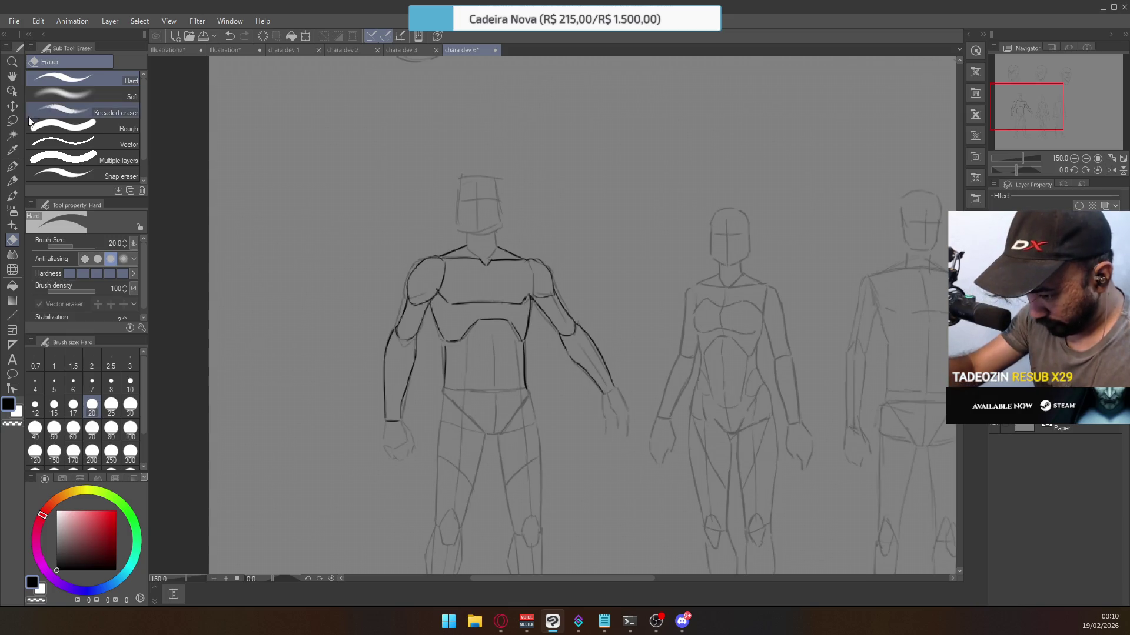
click(14, 168)
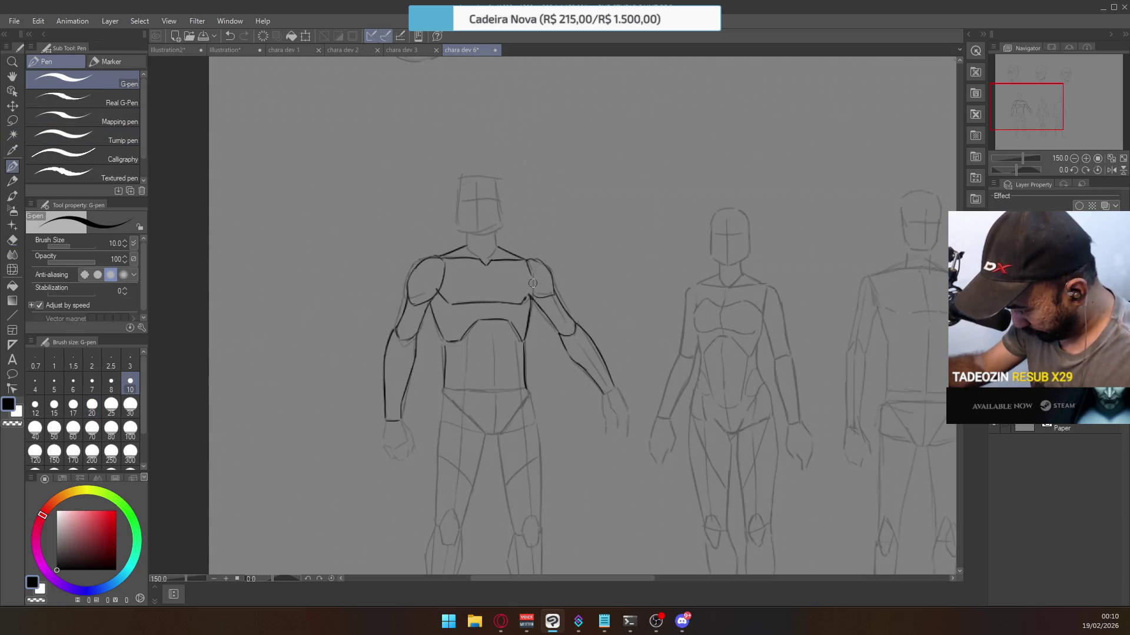
drag(527, 261, 534, 286)
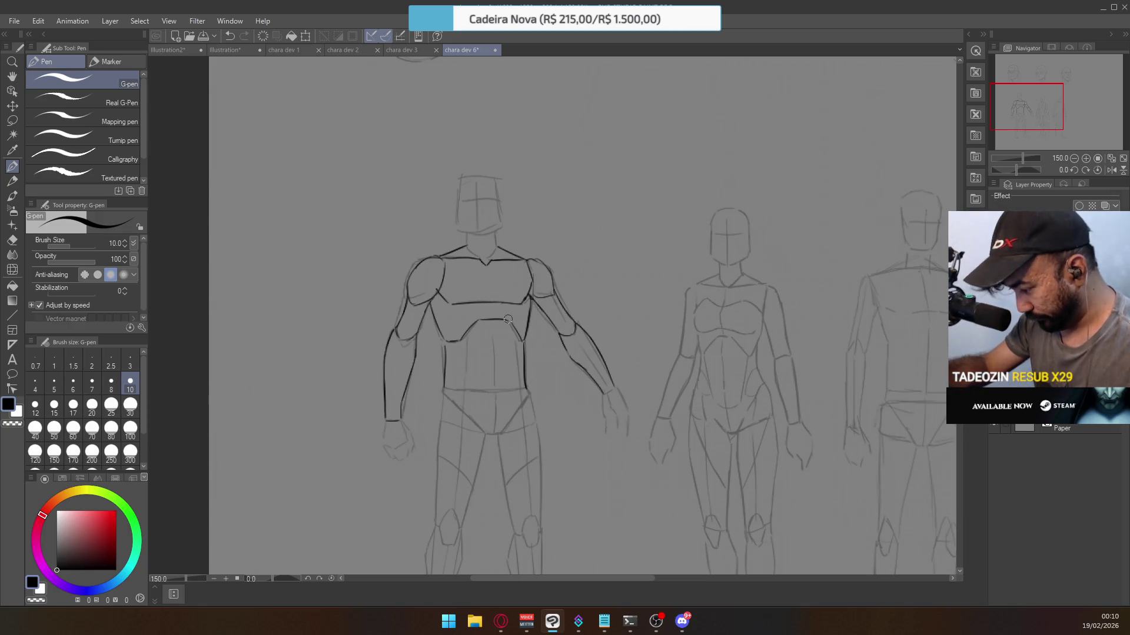
scroll(510, 320, up, 1)
key(e)
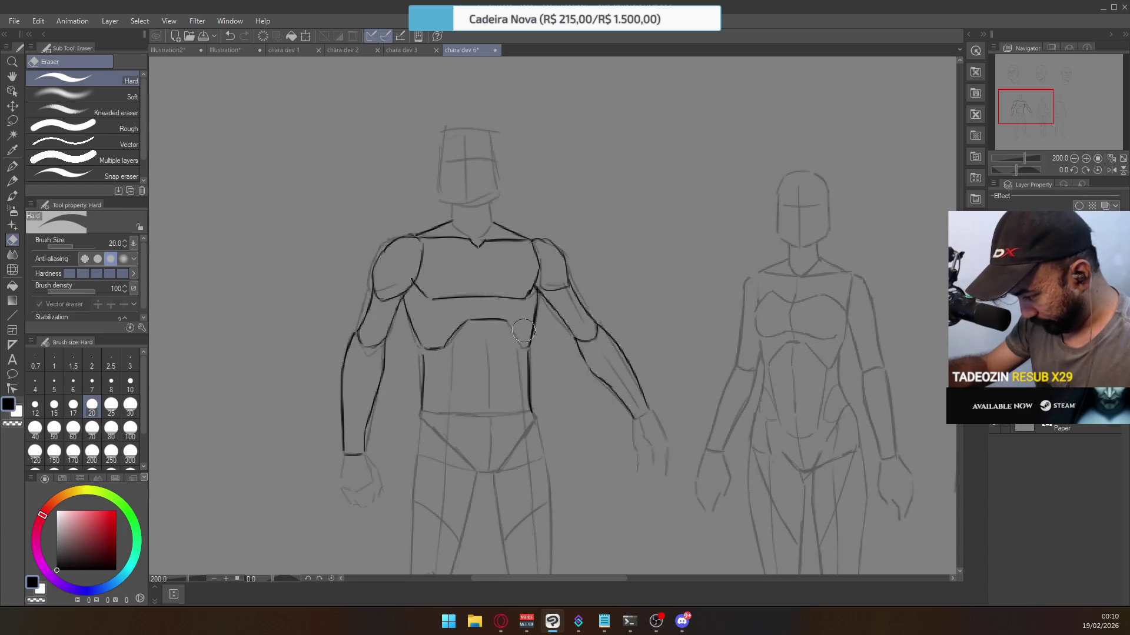
Ink the left, right and centre vertical abdomen lines, redrawing them after an undo.
key(p)
drag(514, 331, 522, 343)
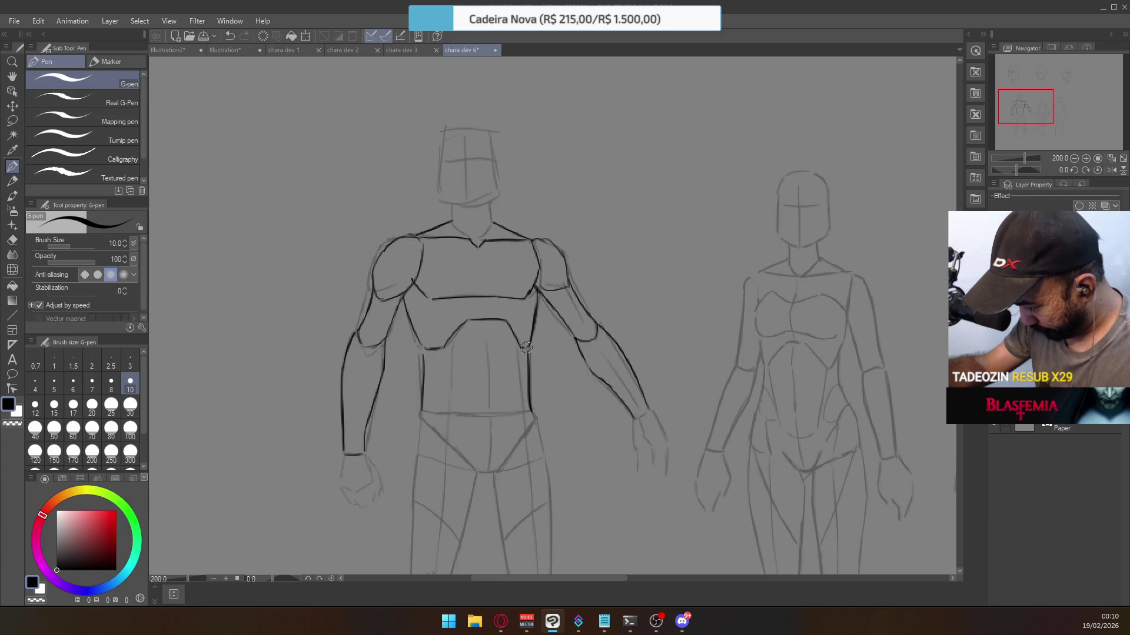
drag(445, 348, 446, 400)
drag(521, 347, 523, 409)
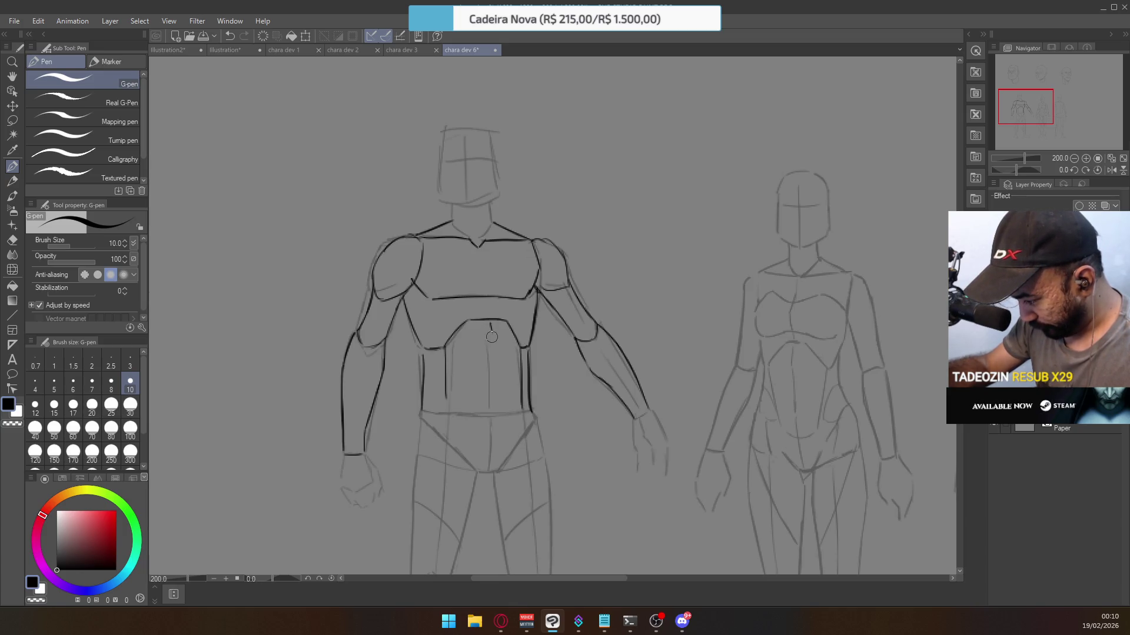
mouse_move(491, 325)
mouse_down()
mouse_move(489, 410)
mouse_move(449, 422)
mouse_up()
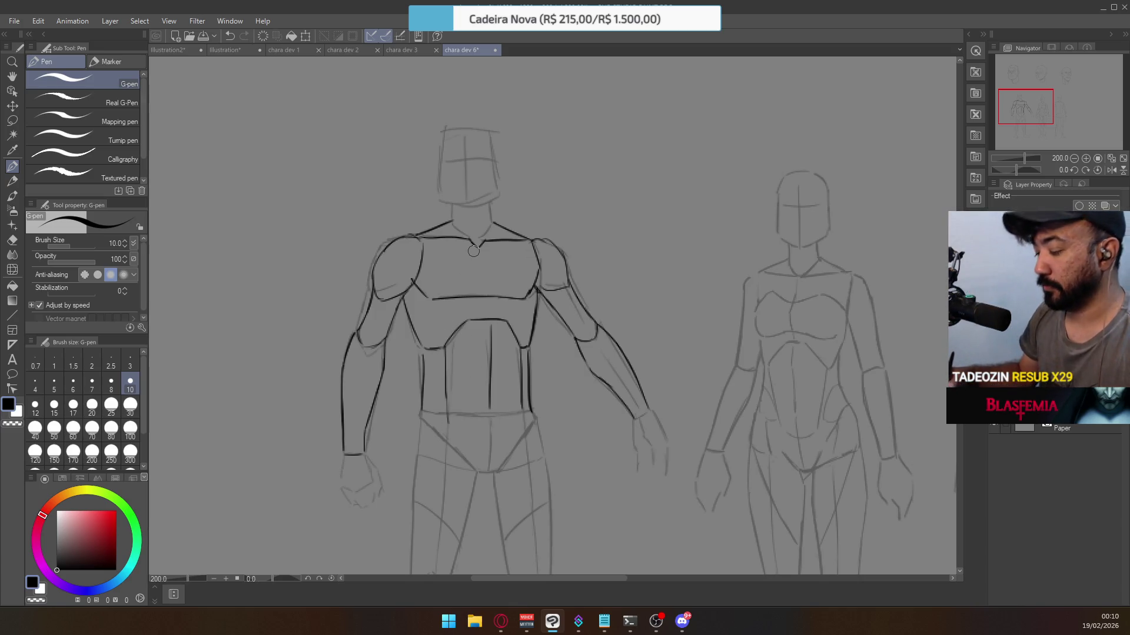
key(ctrl+z)
key(ctrl+z)
key(ctrl+z)
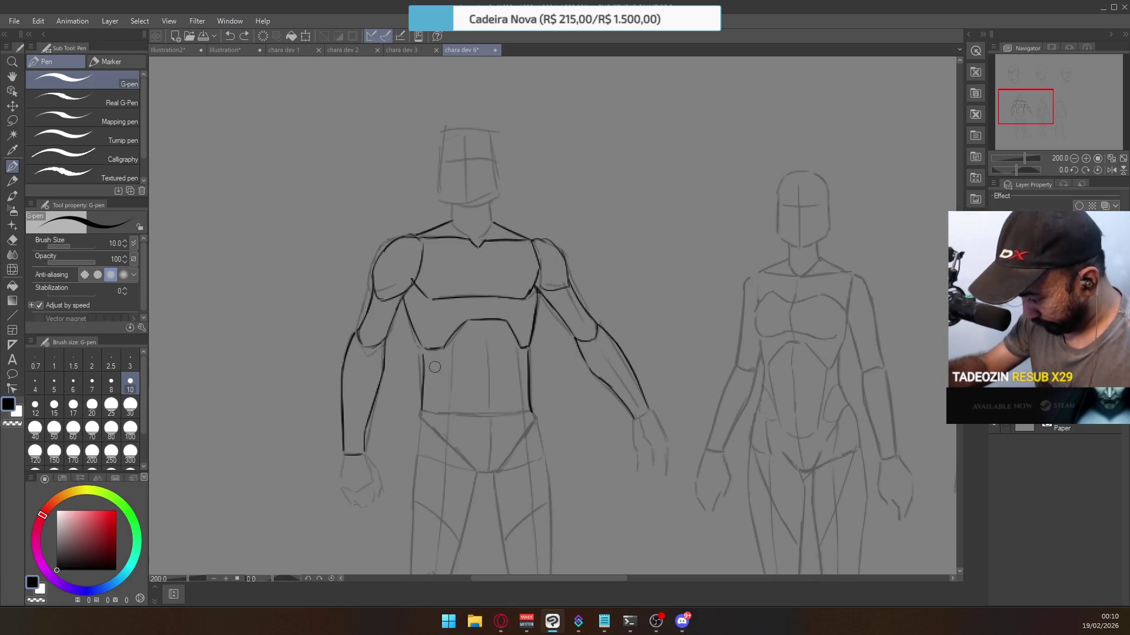
drag(445, 350, 452, 413)
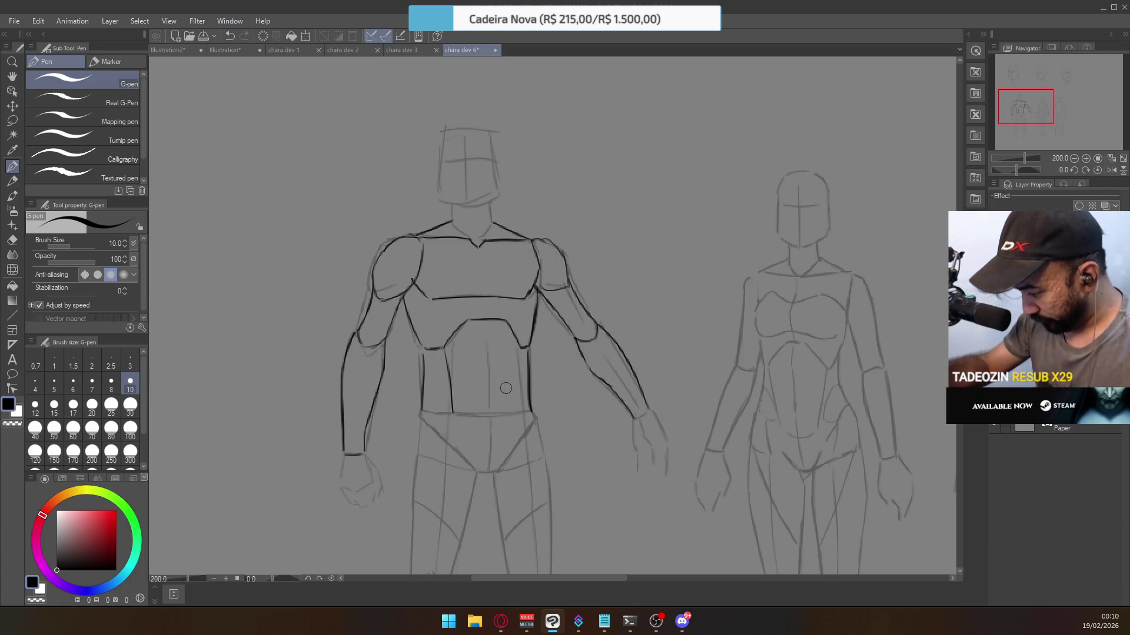
drag(522, 350, 520, 411)
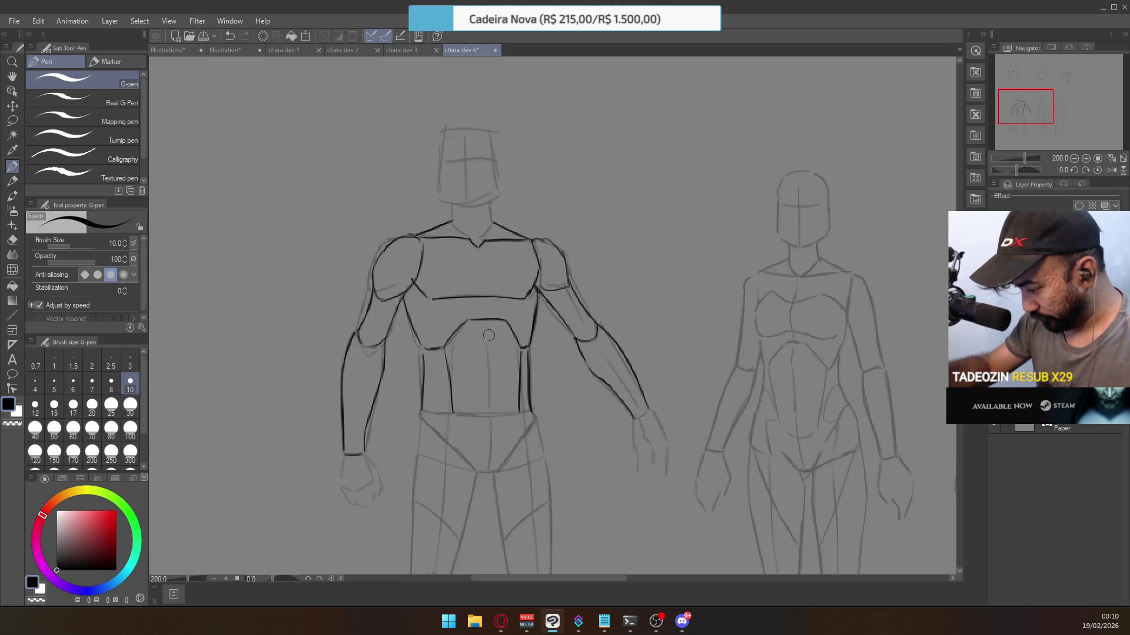
drag(491, 326, 493, 406)
key(ctrl+z)
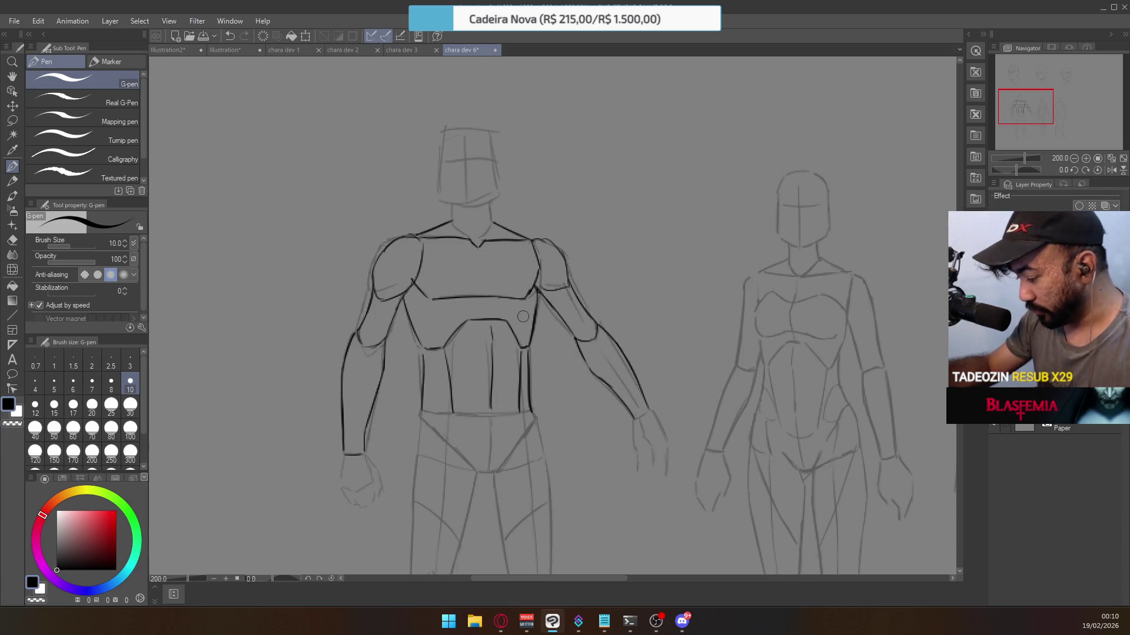
Ink a curved waistline across the pelvis, discarding a short chest-centre stroke.
key(ctrl+z)
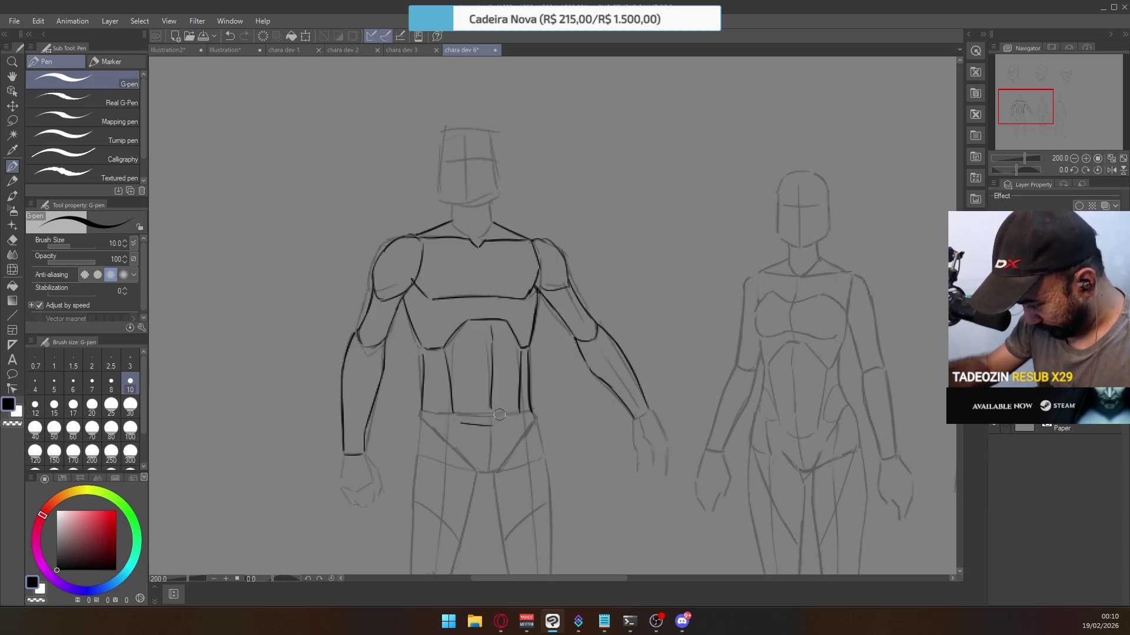
drag(457, 420, 507, 415)
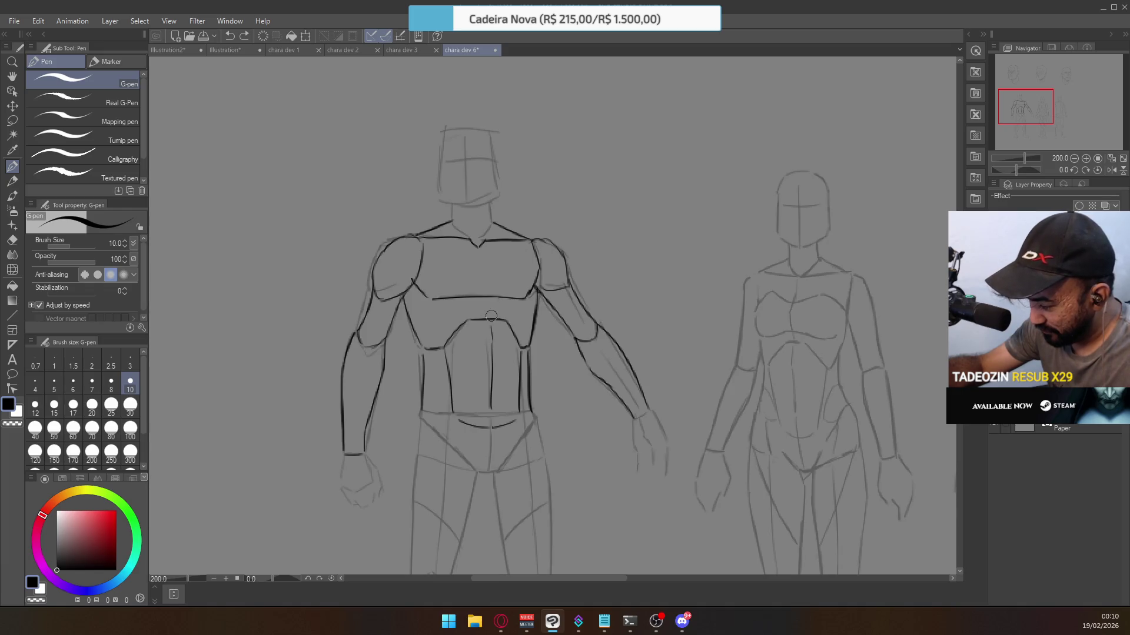
drag(492, 294, 492, 278)
key(ctrl+z)
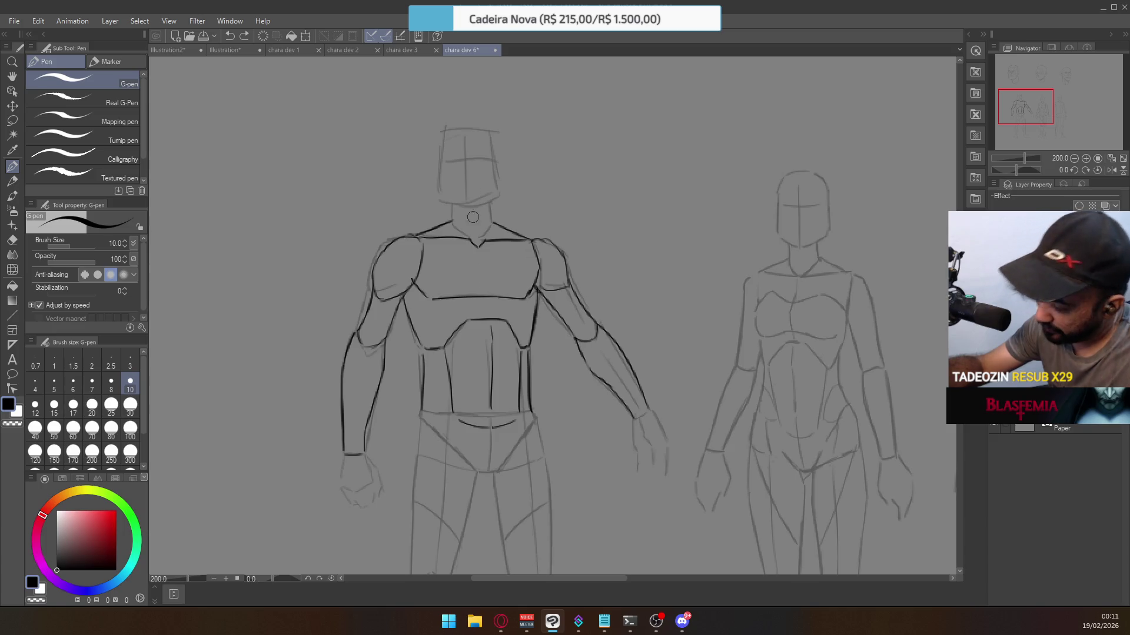
scroll(465, 206, up, 3)
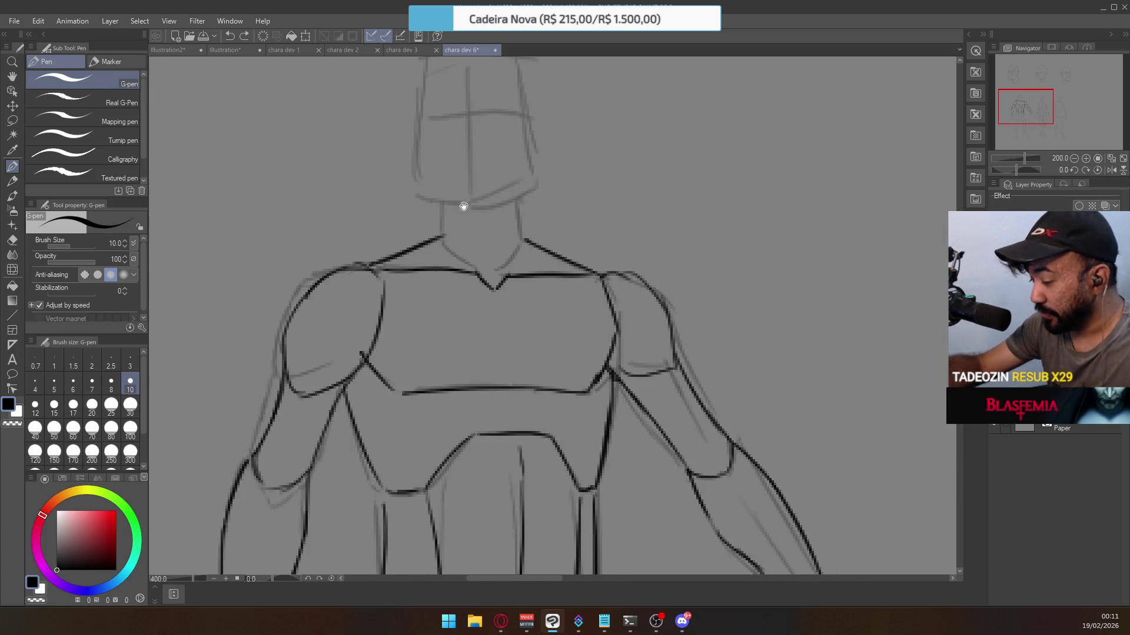
Ink the left neck line down to the collar, undoing extra attempts.
drag(461, 204, 459, 233)
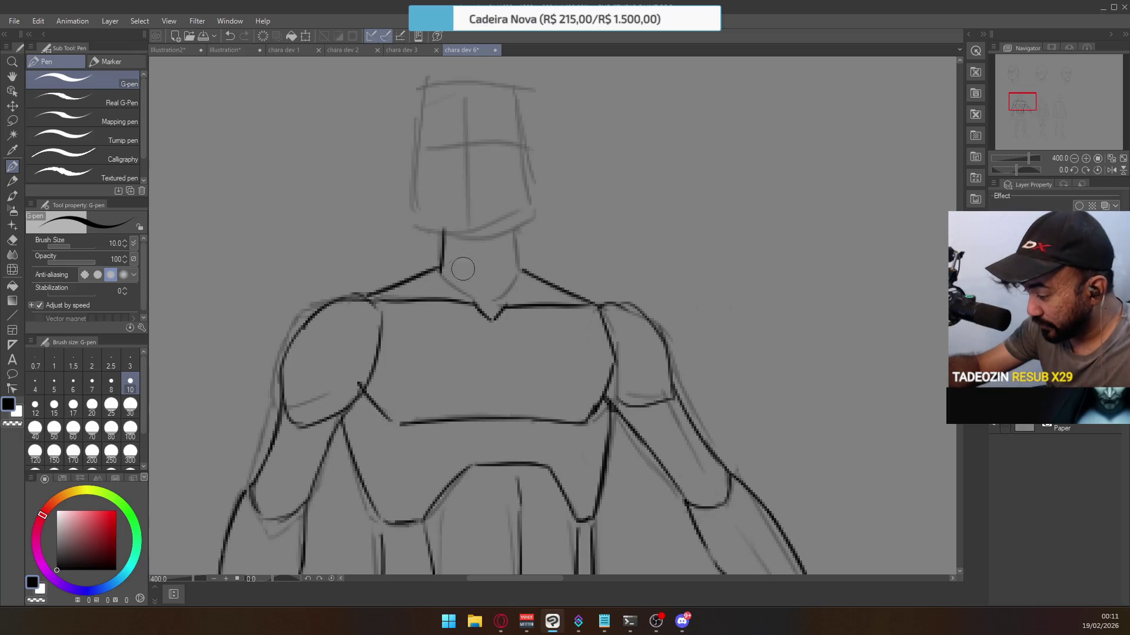
drag(447, 268, 493, 318)
key(ctrl+z)
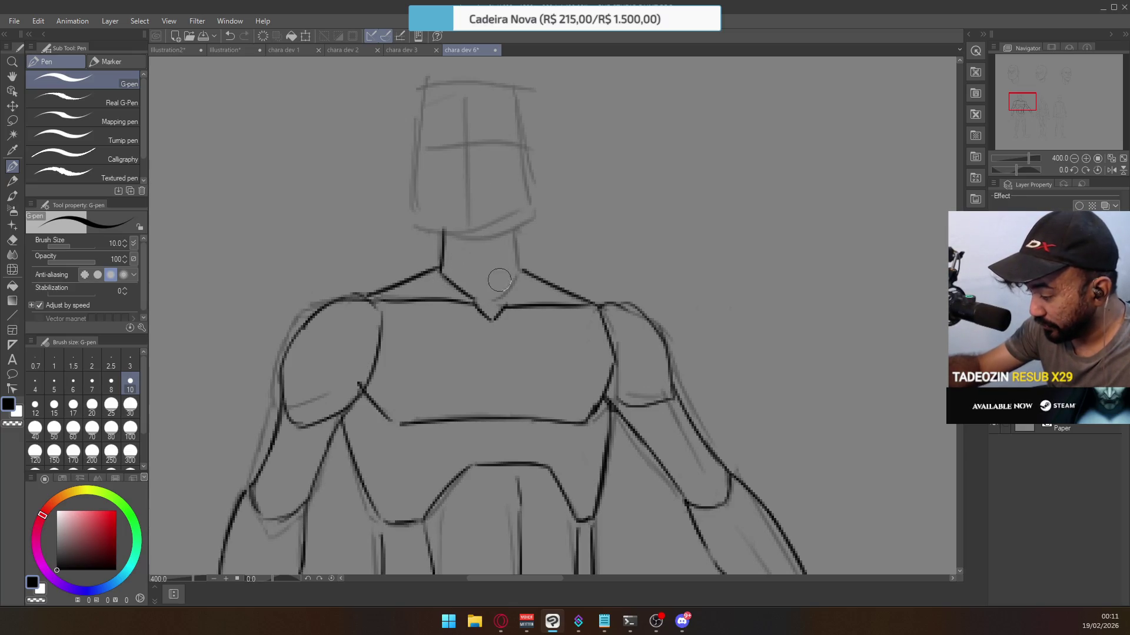
mouse_move(521, 259)
mouse_down()
mouse_move(503, 294)
mouse_move(517, 234)
mouse_up()
key(ctrl+z)
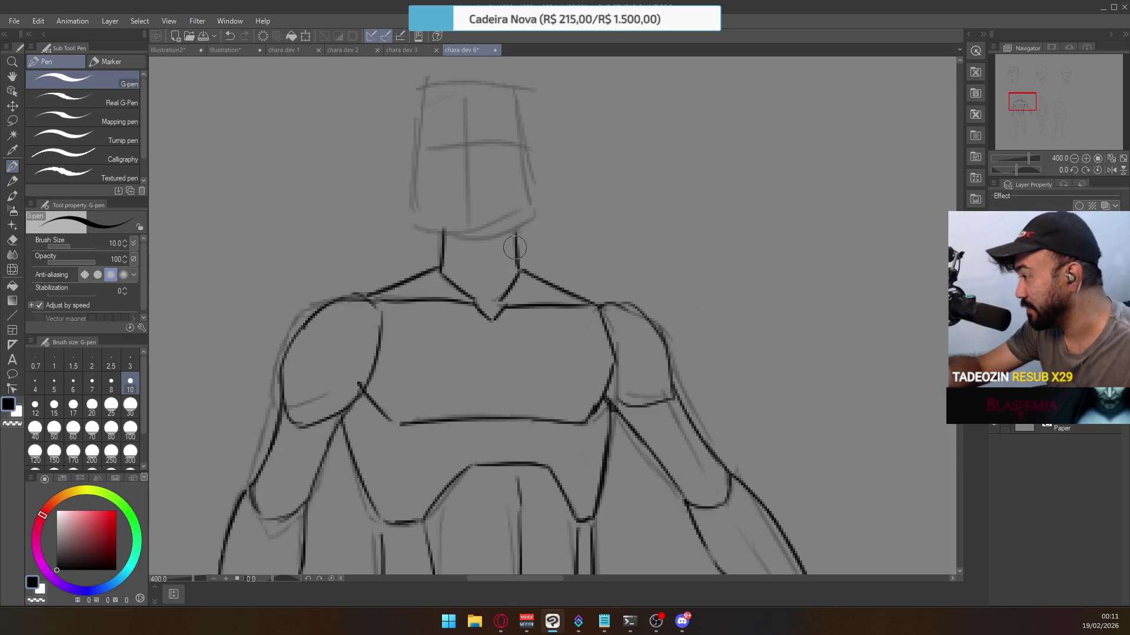
Try several left jaw lines, then remove the rejected chin strokes.
drag(412, 206, 469, 240)
key(ctrl+z)
mouse_move(411, 206)
mouse_down()
mouse_move(471, 241)
mouse_move(518, 219)
mouse_up()
key(ctrl+z)
key(ctrl+z)
key(ctrl+z)
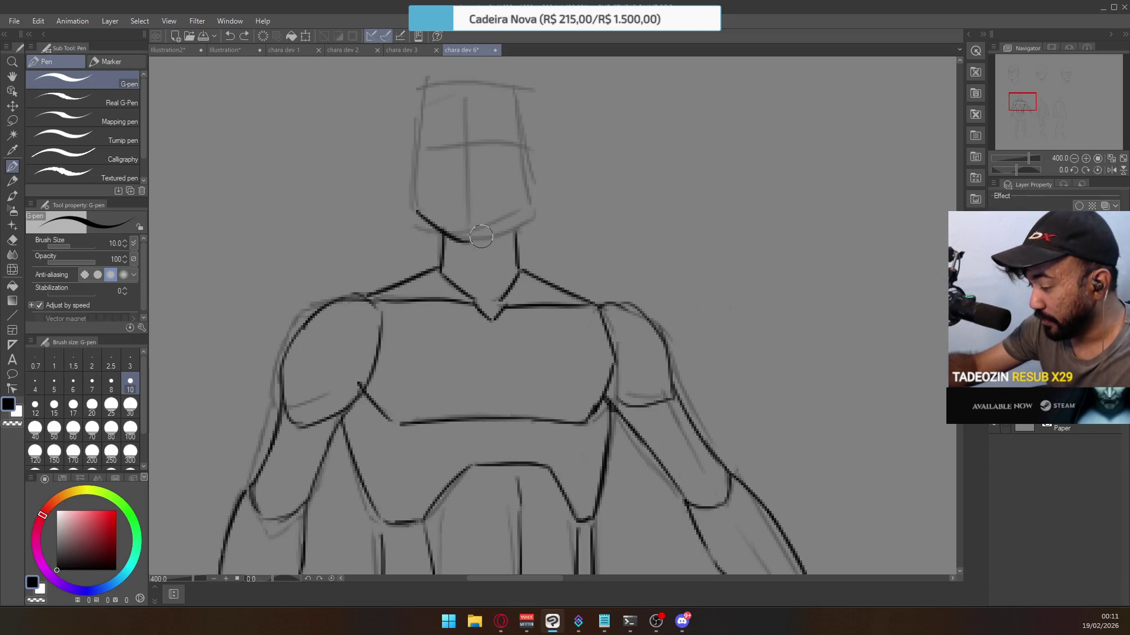
key(ctrl+z)
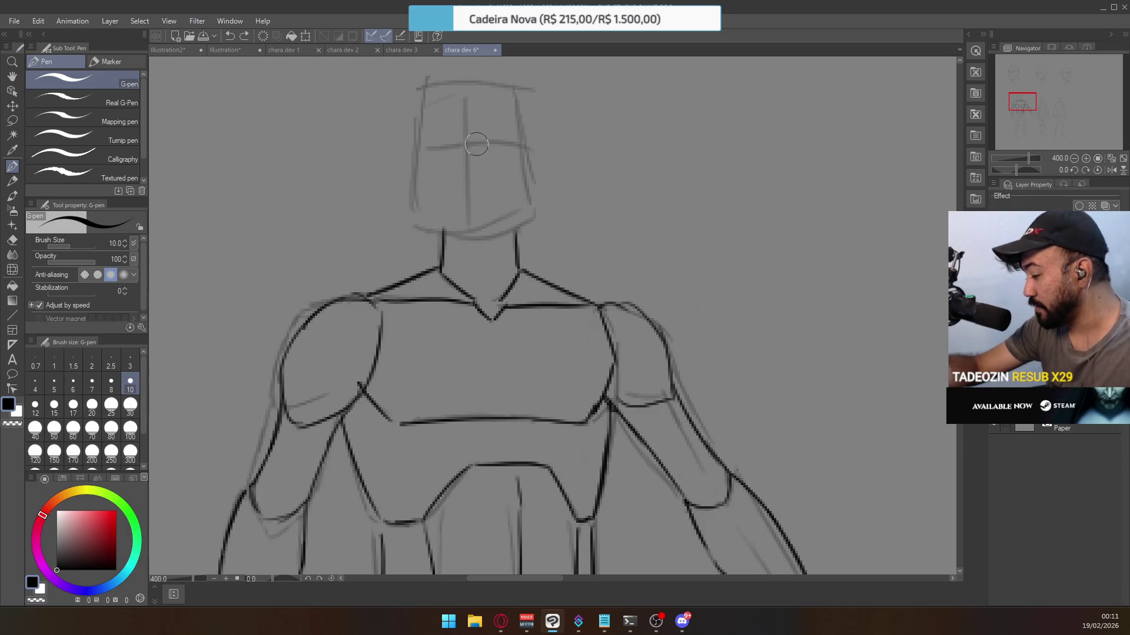
scroll(479, 247, up, 3)
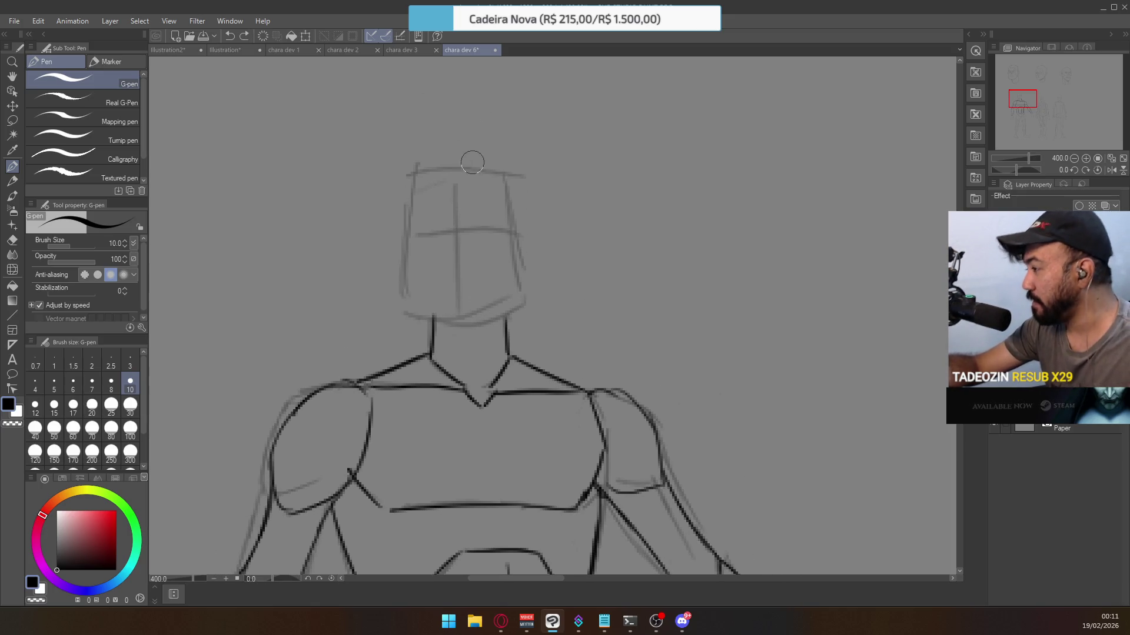
Ink the head outline, extending its left side down toward the jaw.
mouse_move(410, 191)
mouse_down()
mouse_move(433, 171)
mouse_move(506, 175)
mouse_up()
key(ctrl+z)
key(ctrl+z)
key(ctrl+z)
key(ctrl+z)
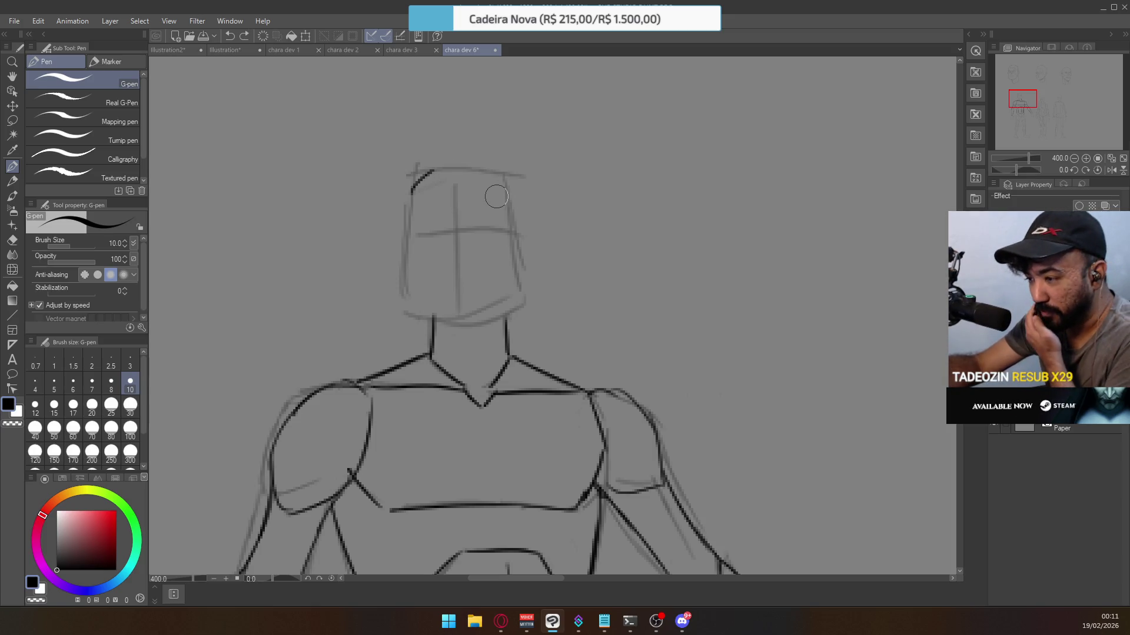
mouse_move(450, 178)
mouse_down()
mouse_move(491, 174)
mouse_move(513, 227)
mouse_up()
key(ctrl+z)
drag(416, 193, 406, 289)
key(ctrl+z)
key(ctrl+z)
drag(408, 236, 408, 286)
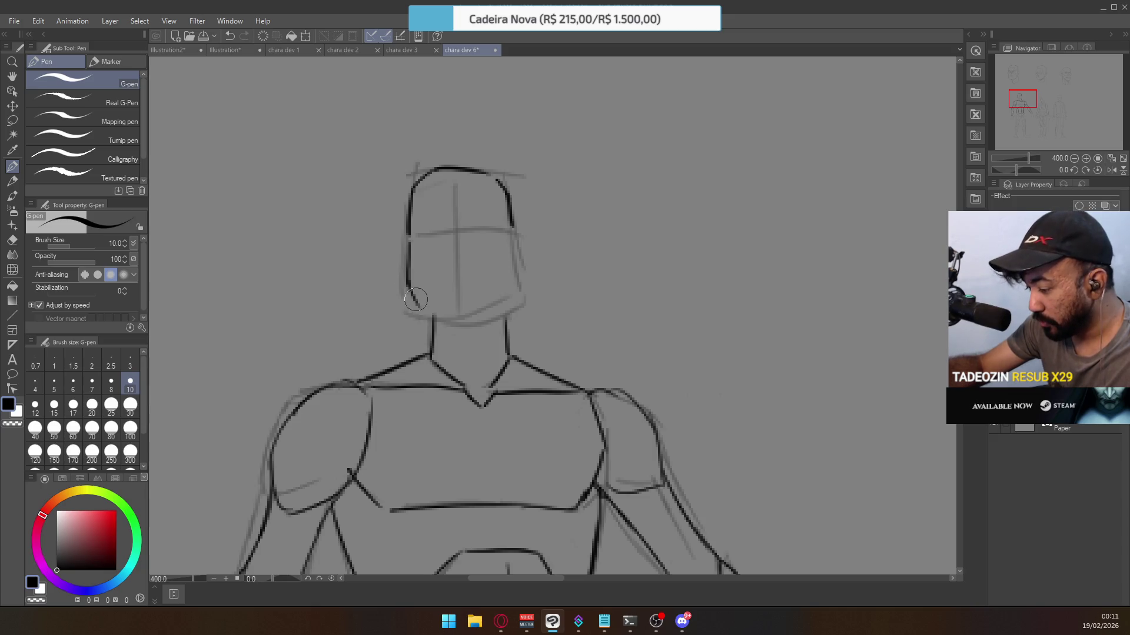
Ink a straight horizontal eye-line guide across the head after several retries.
click(426, 220)
drag(411, 236, 515, 230)
key(ctrl+z)
drag(415, 238, 512, 230)
key(ctrl+z)
key(ctrl+z)
key(ctrl+z)
drag(417, 235, 513, 230)
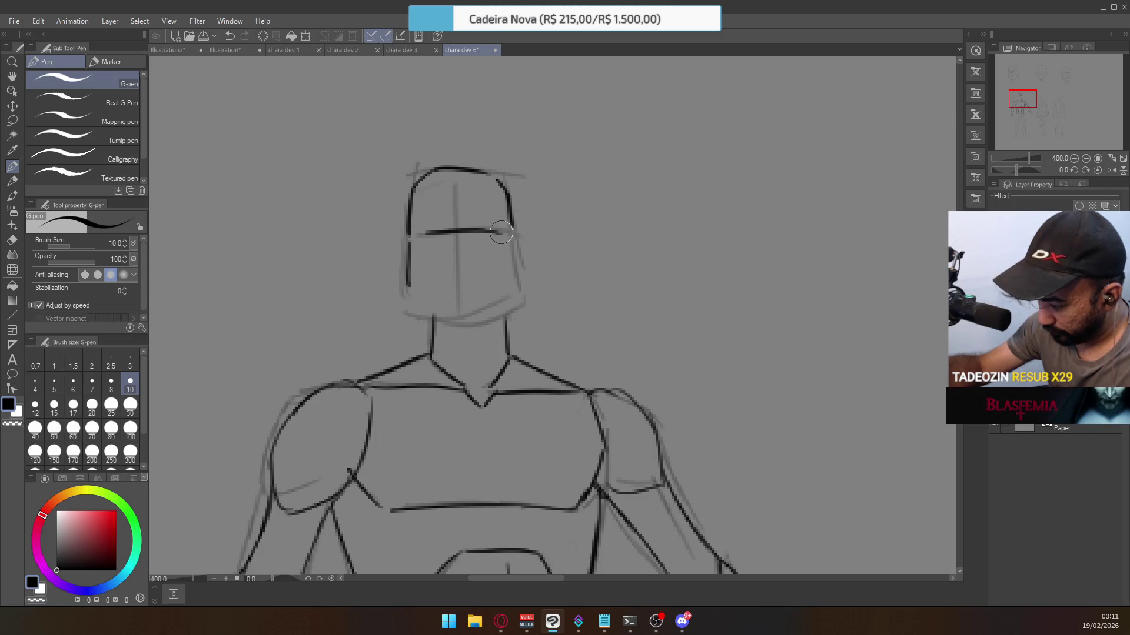
key(ctrl+z)
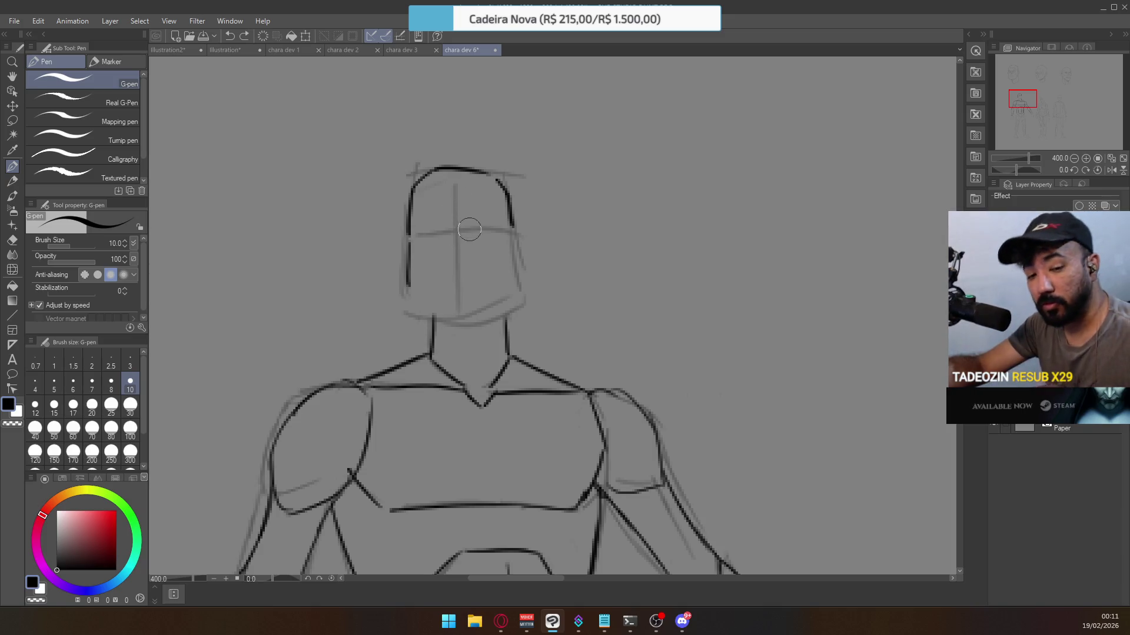
drag(419, 235, 504, 239)
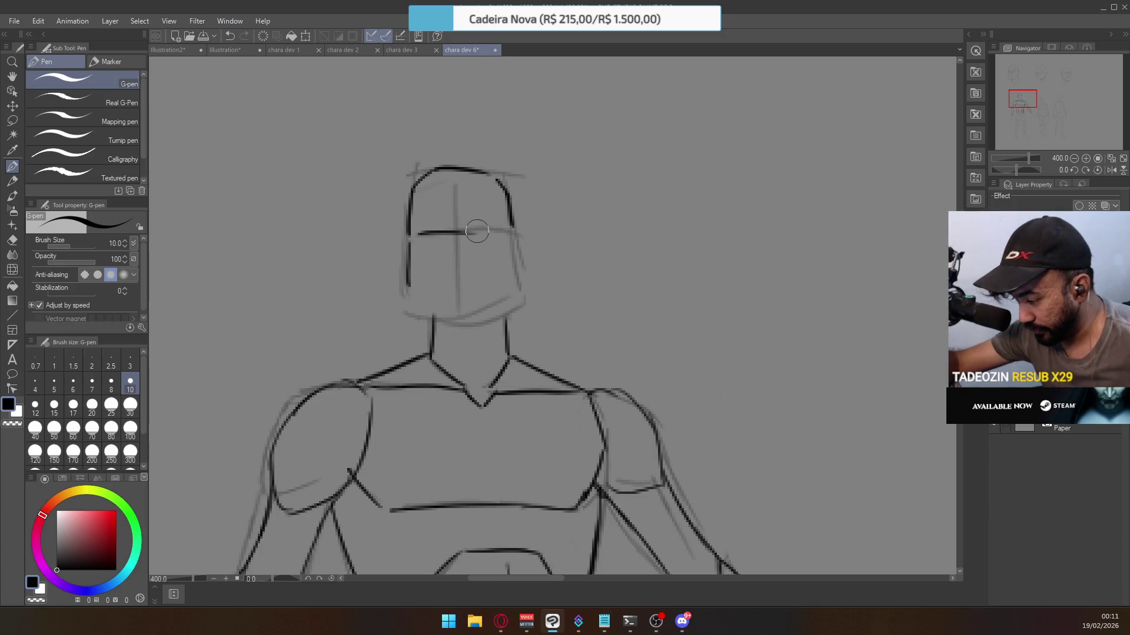
key(ctrl+z)
drag(419, 236, 501, 236)
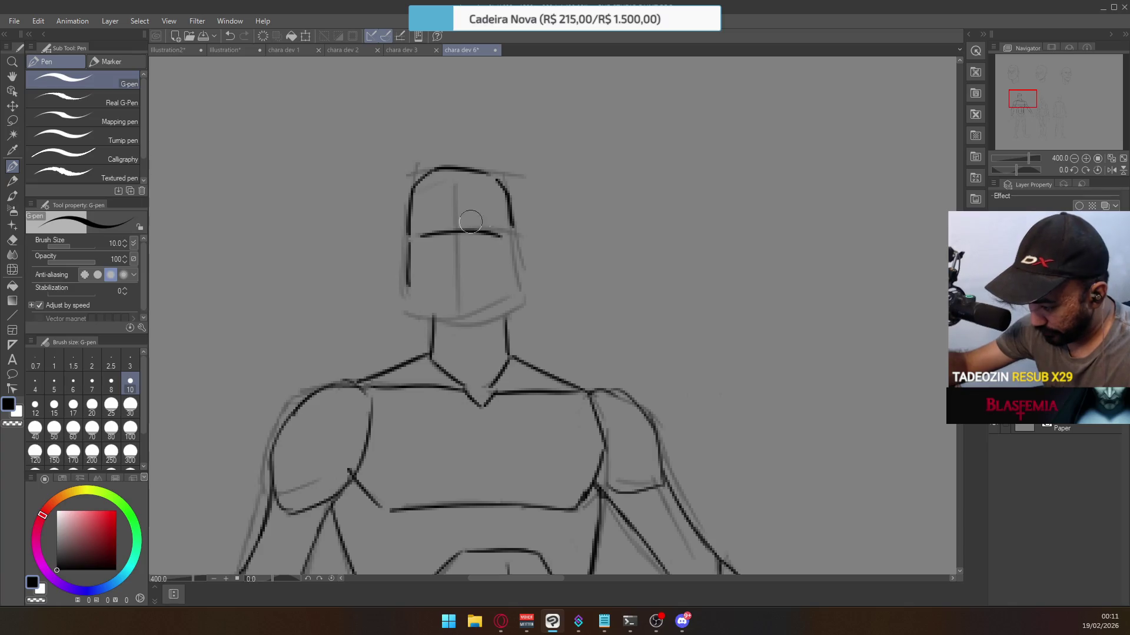
Try the vertical centre guide and jaw line, then zoom out to view the whole sheet.
mouse_move(456, 186)
mouse_down()
mouse_move(465, 321)
mouse_move(457, 307)
mouse_move(429, 318)
mouse_move(506, 318)
mouse_up()
key(ctrl+z)
key(ctrl+z)
key(ctrl+z)
drag(420, 306, 510, 317)
key(ctrl+z)
mouse_move(427, 318)
mouse_down()
mouse_move(486, 323)
mouse_move(438, 322)
mouse_move(506, 310)
mouse_move(512, 220)
mouse_move(513, 297)
mouse_up()
key(ctrl+z)
key(ctrl+z)
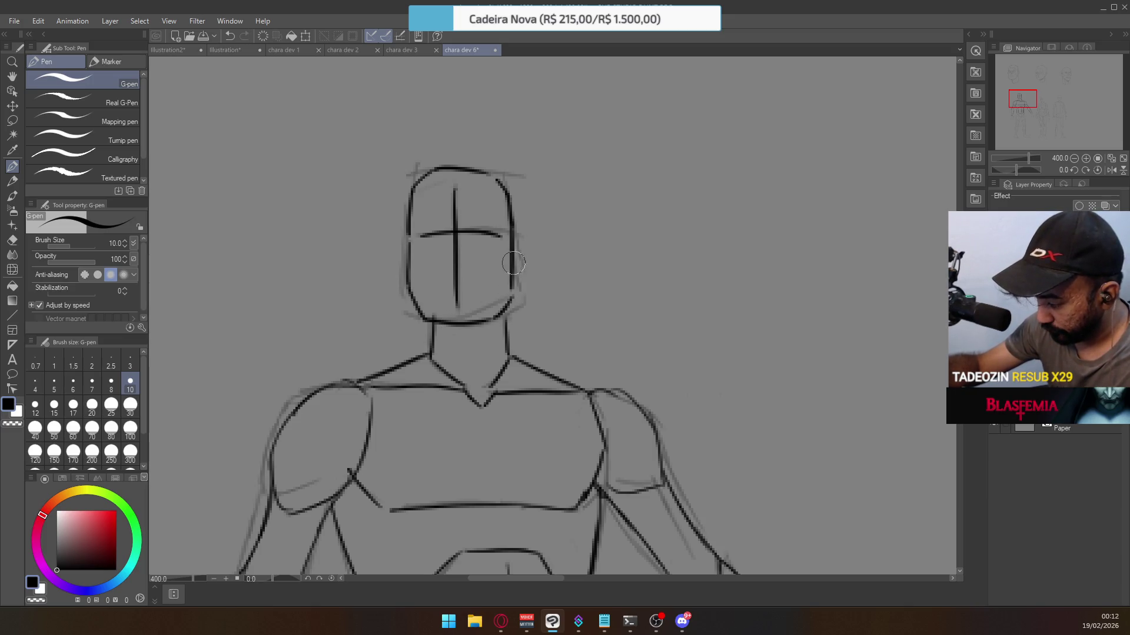
ctrl+alt+click(507, 238)
ctrl+alt+click(507, 237)
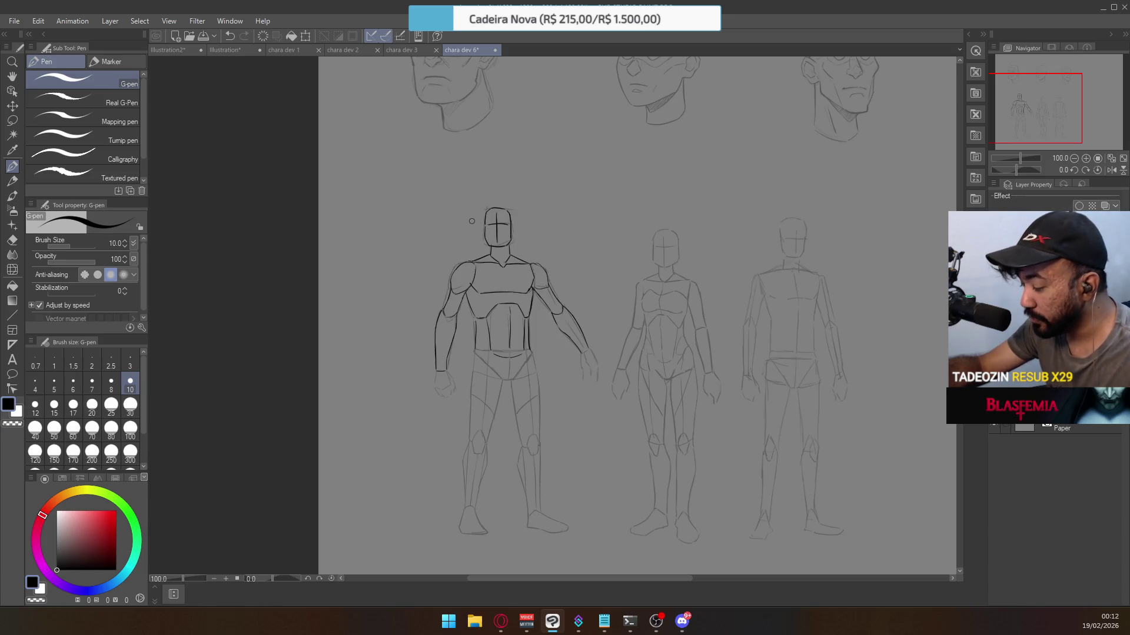
scroll(496, 331, up, 2)
Ink and refine the left abdomen contour line.
key(e)
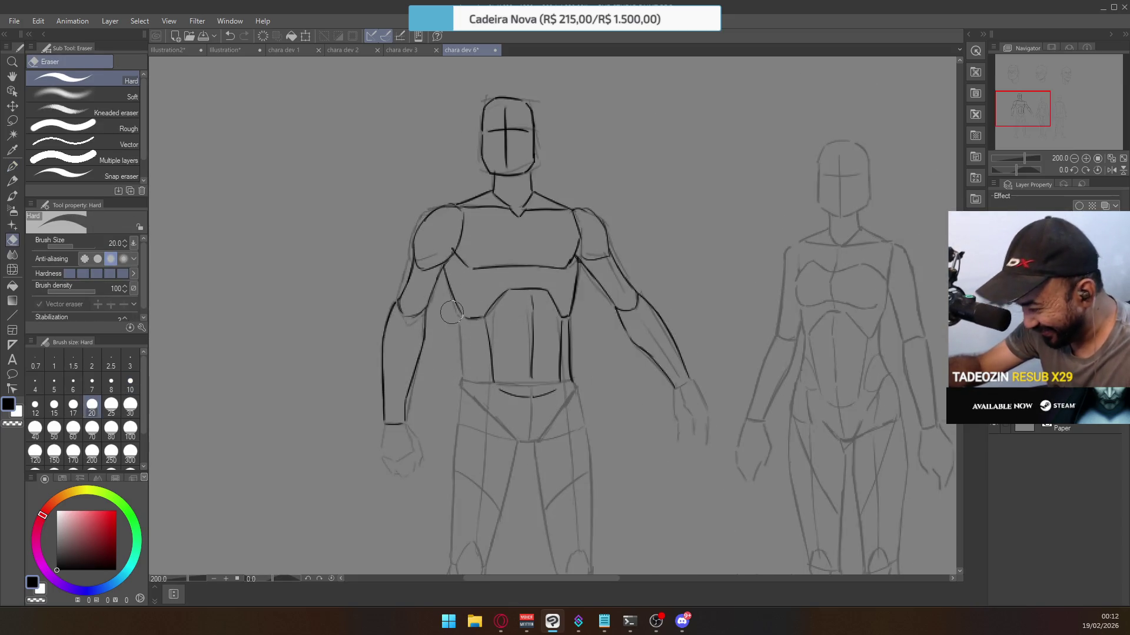
click(11, 166)
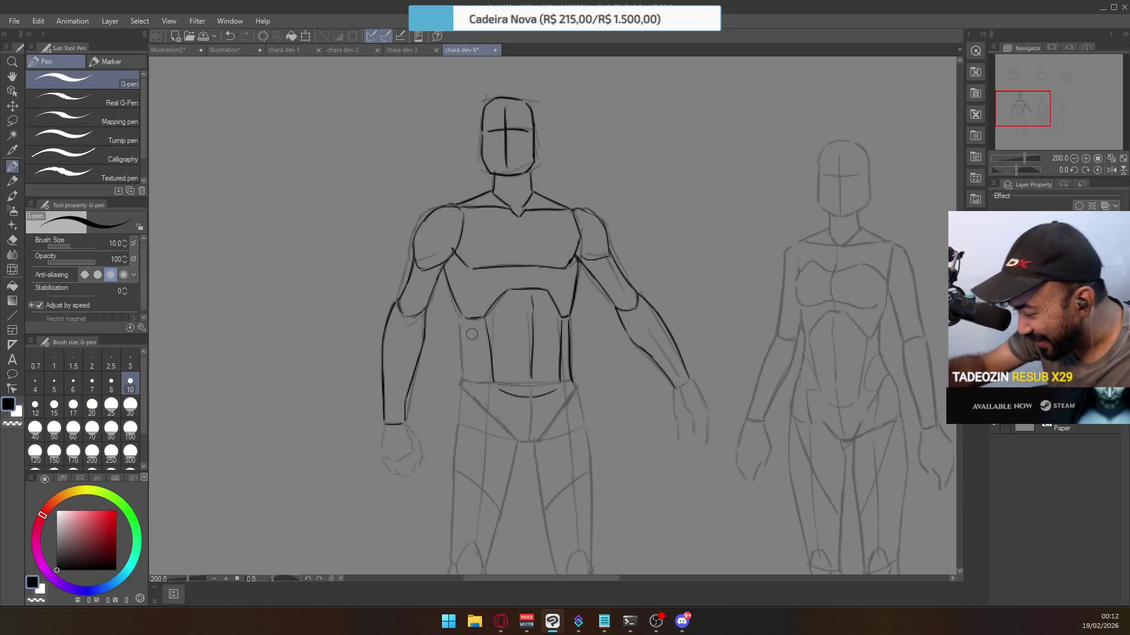
drag(463, 318, 470, 375)
key(ctrl+z)
drag(463, 319, 470, 360)
drag(463, 318, 469, 380)
drag(463, 321, 468, 376)
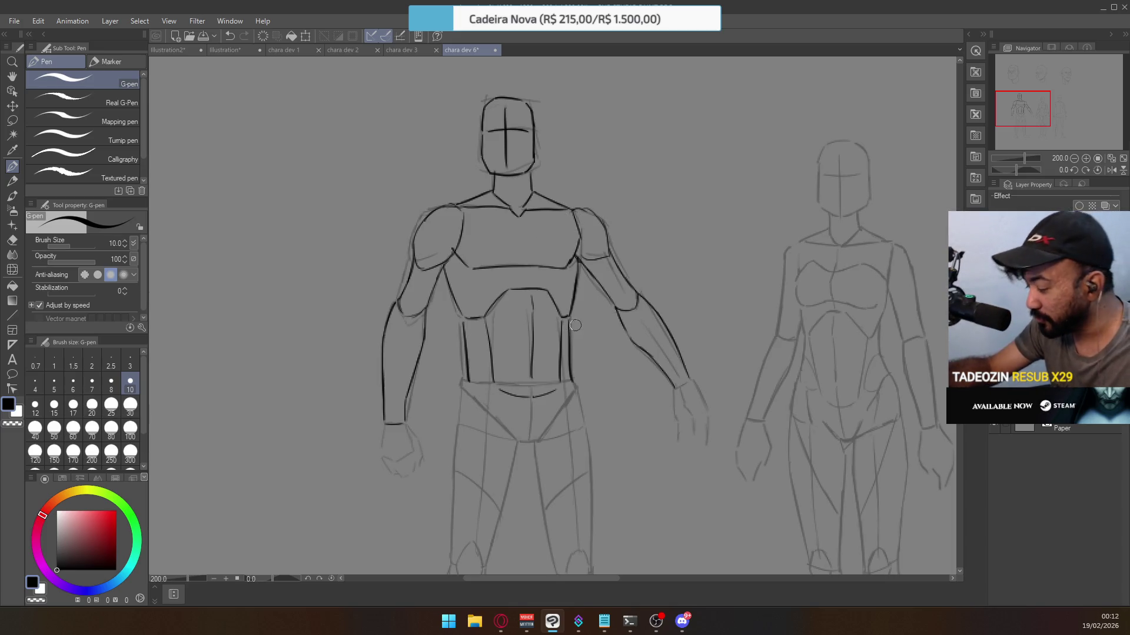
Erase the old right abdomen line and redraw it as a clean contour.
key(e)
drag(569, 323, 570, 376)
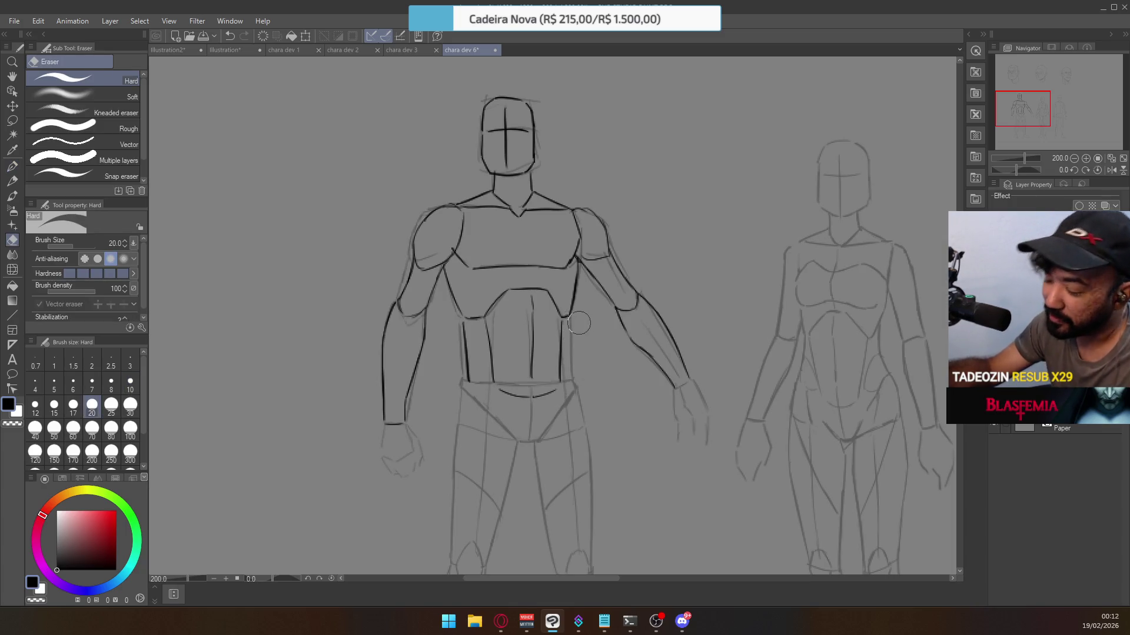
key(p)
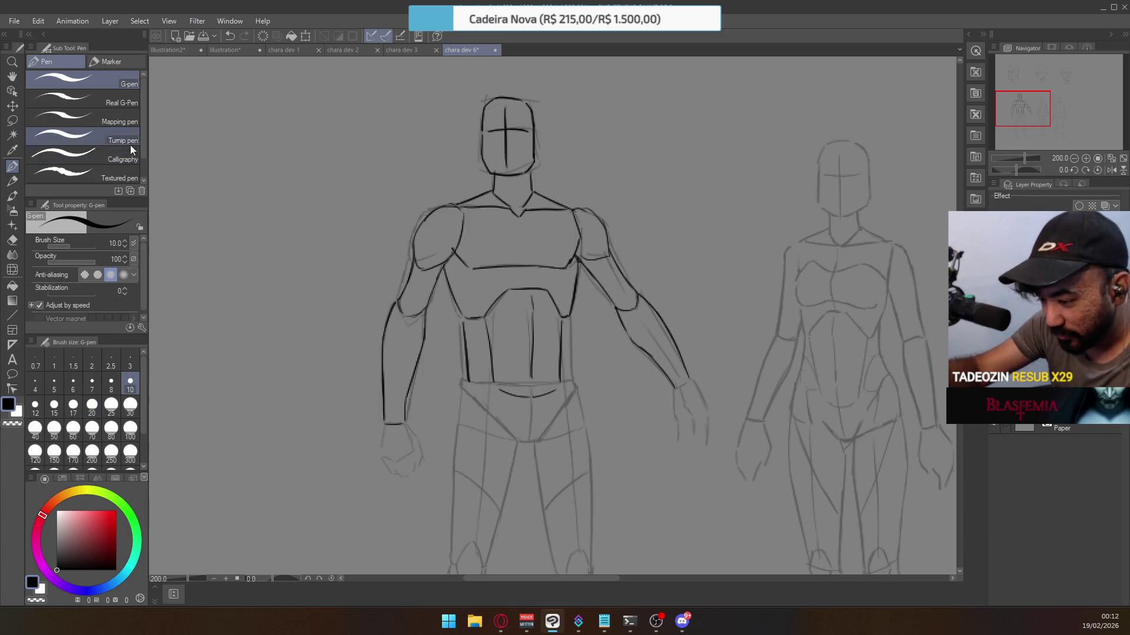
drag(570, 318, 568, 381)
key(ctrl+z)
drag(569, 318, 568, 384)
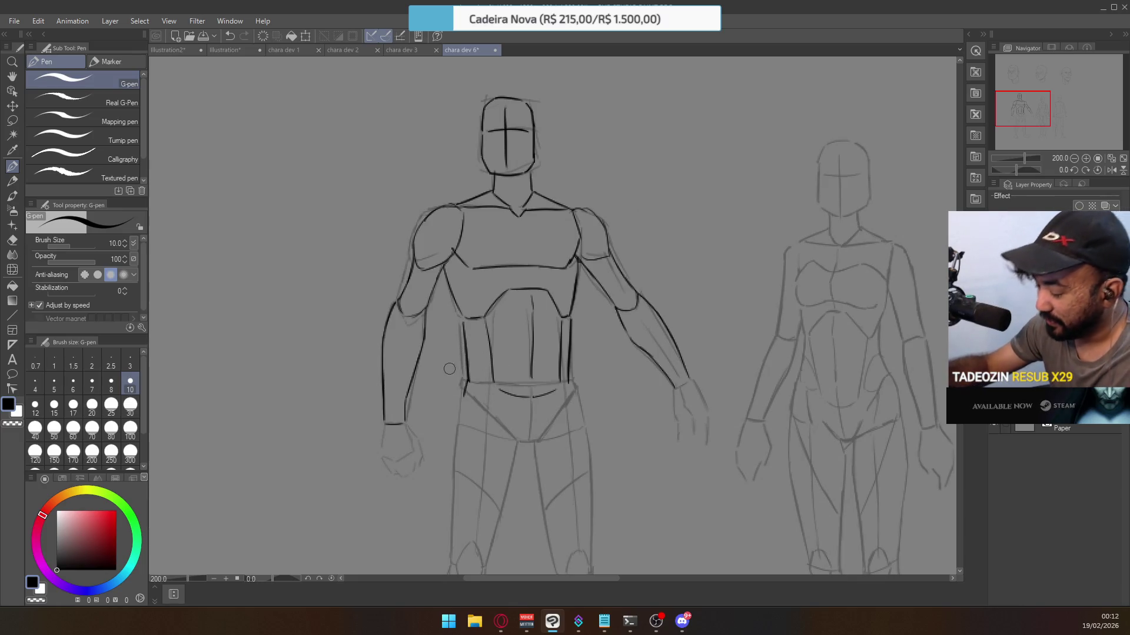
drag(464, 379, 466, 395)
key(ctrl+z)
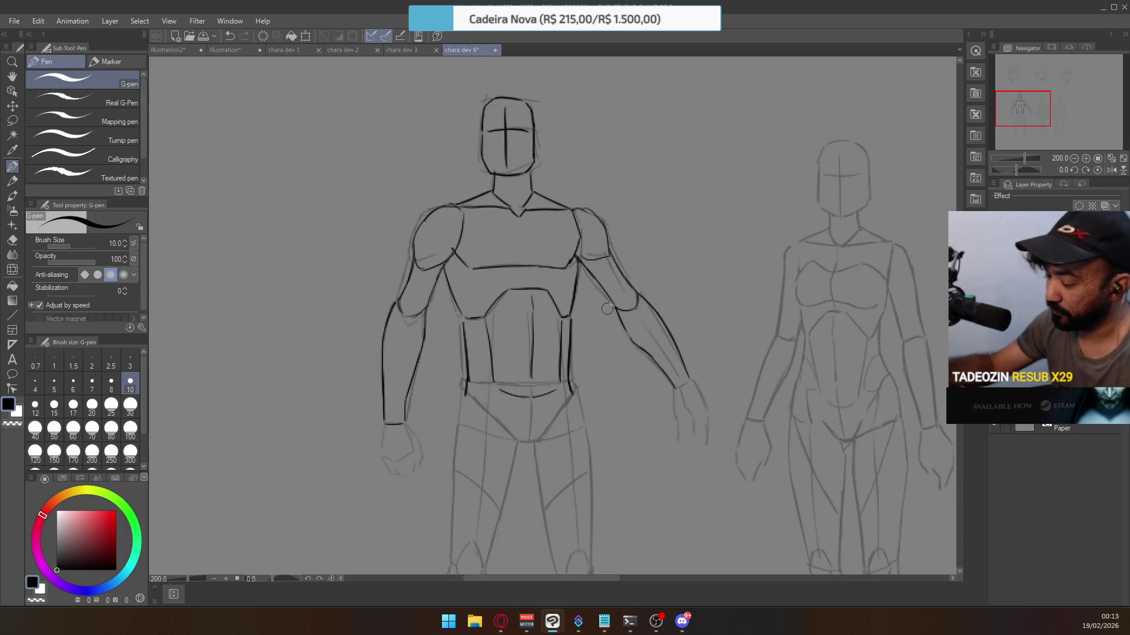
Attempt to extend the central abs line up the torso, then undo it.
key(e)
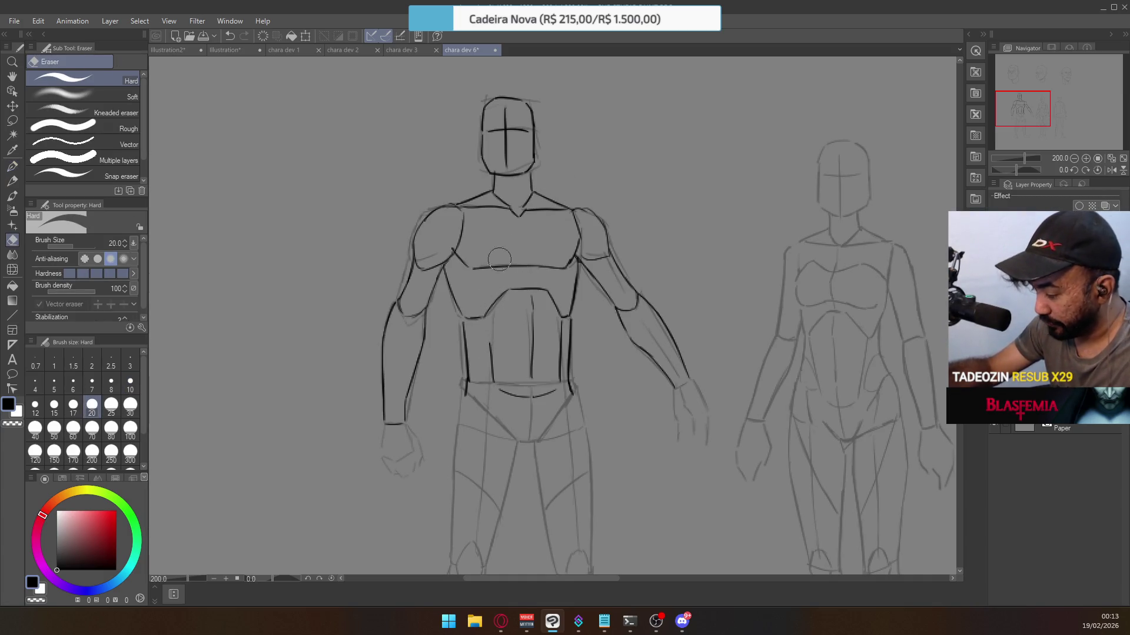
key(p)
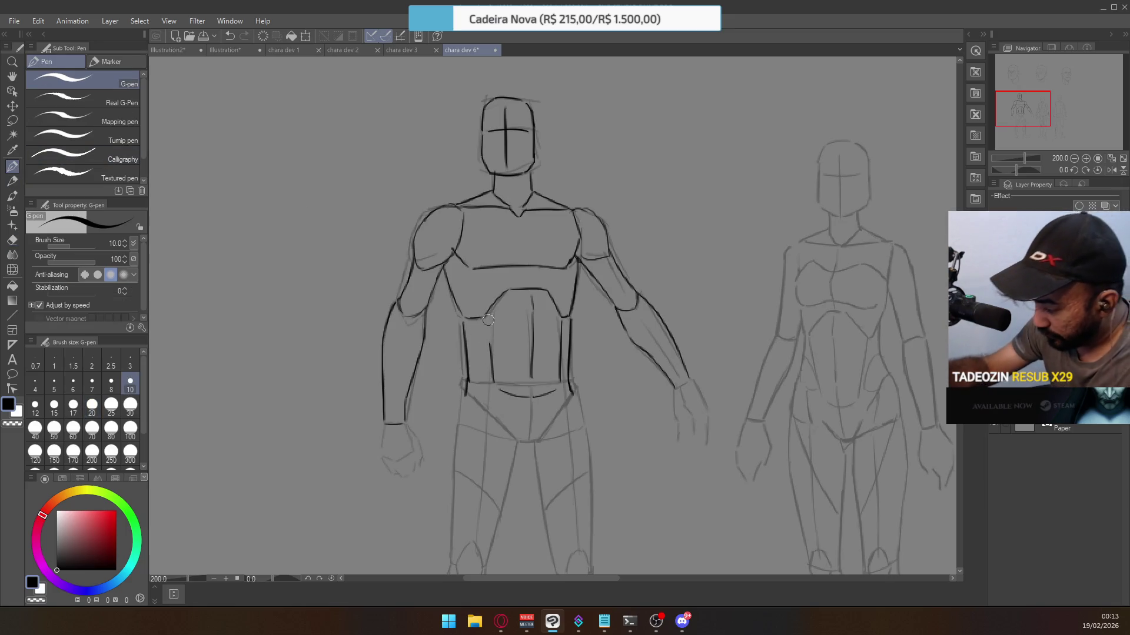
mouse_move(488, 321)
mouse_down()
mouse_move(494, 358)
mouse_move(491, 327)
mouse_up()
key(ctrl+z)
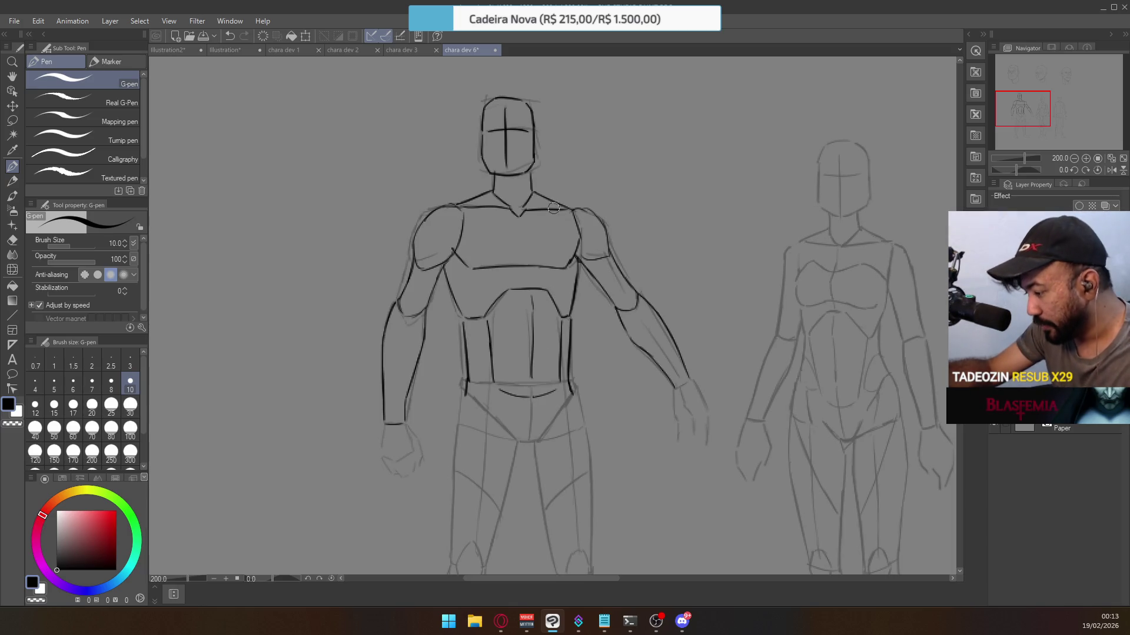
Erase the chest line's right end and redraw the lower pectoral line across the chest.
key(e)
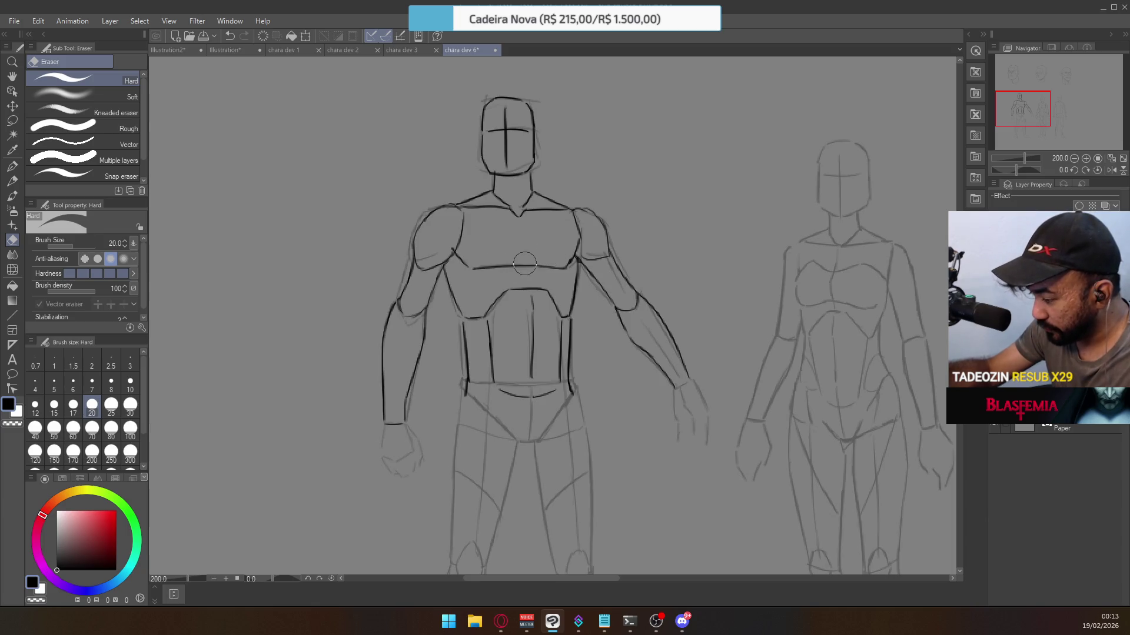
drag(559, 259, 577, 246)
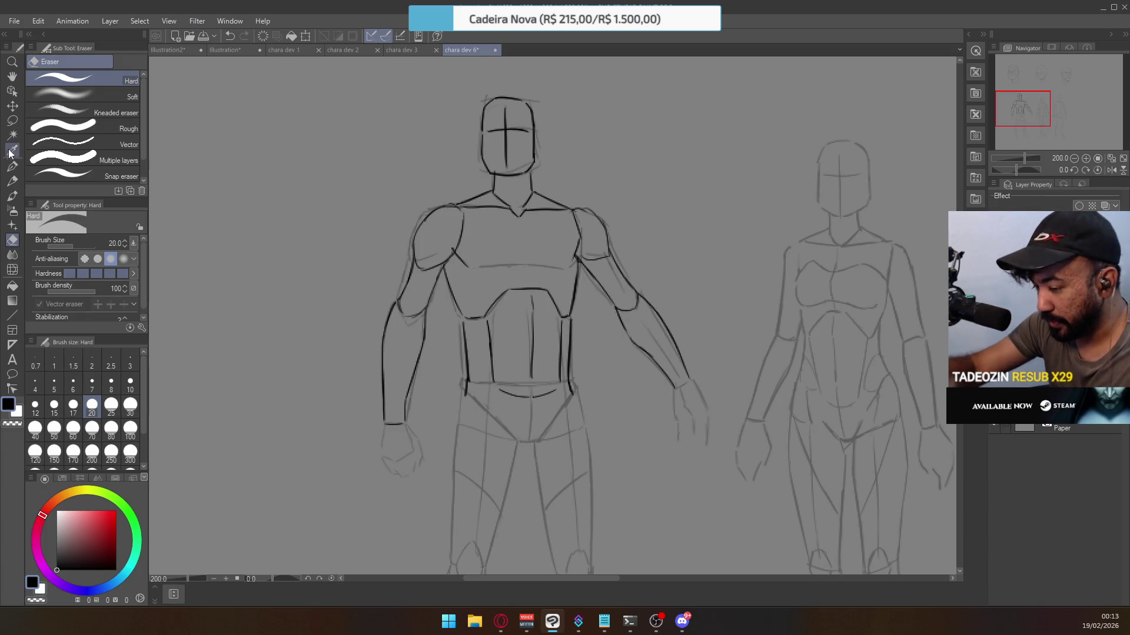
key(p)
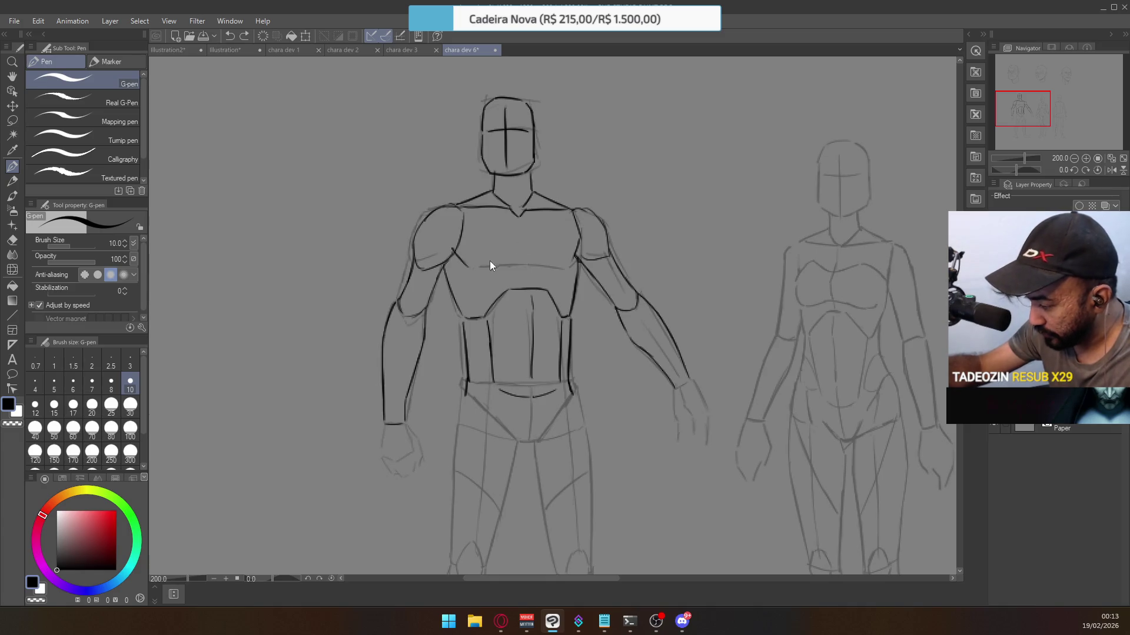
key(ctrl+z)
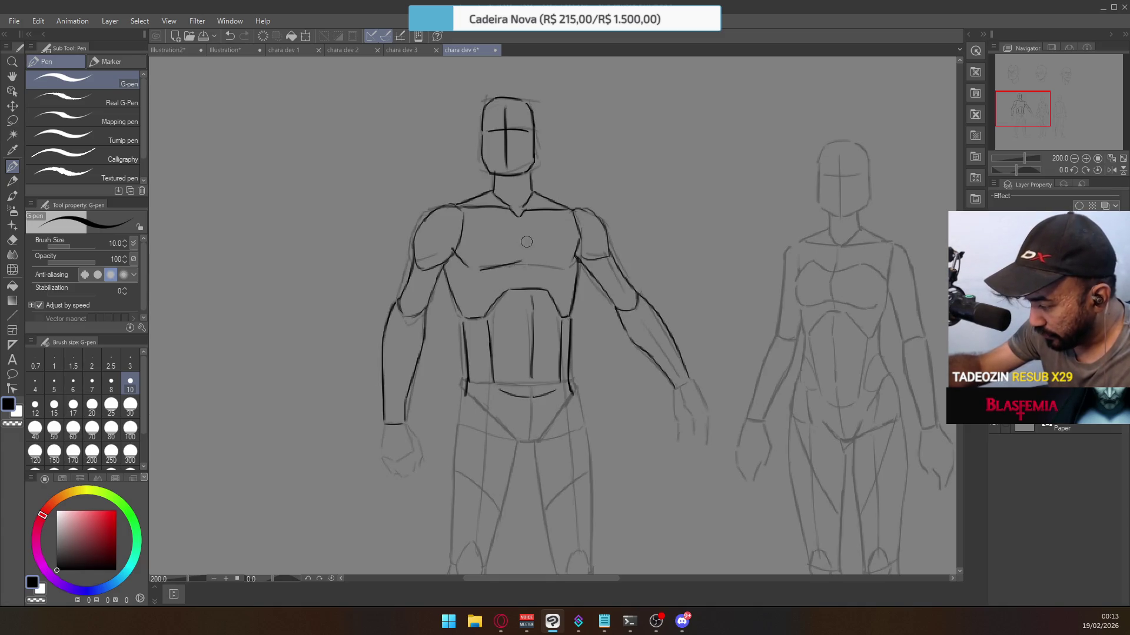
mouse_move(481, 270)
mouse_down()
mouse_move(526, 262)
mouse_move(568, 277)
mouse_move(567, 267)
mouse_up()
key(ctrl+z)
key(ctrl+z)
key(ctrl+z)
key(ctrl+z)
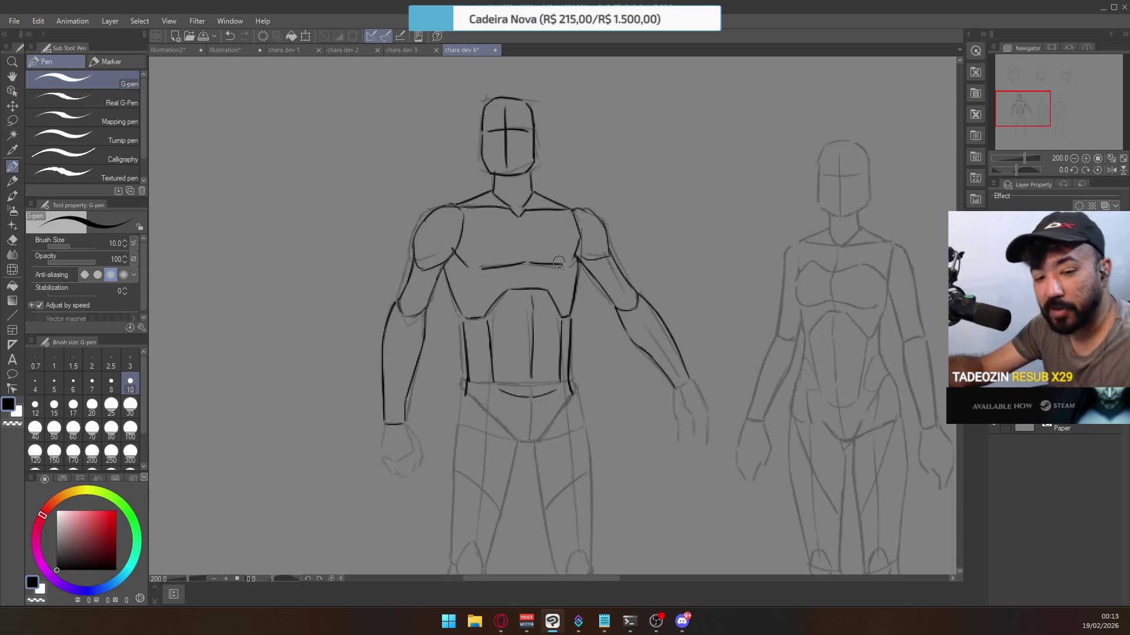
key(ctrl+z)
drag(529, 262, 558, 269)
key(ctrl+z)
key(ctrl+z)
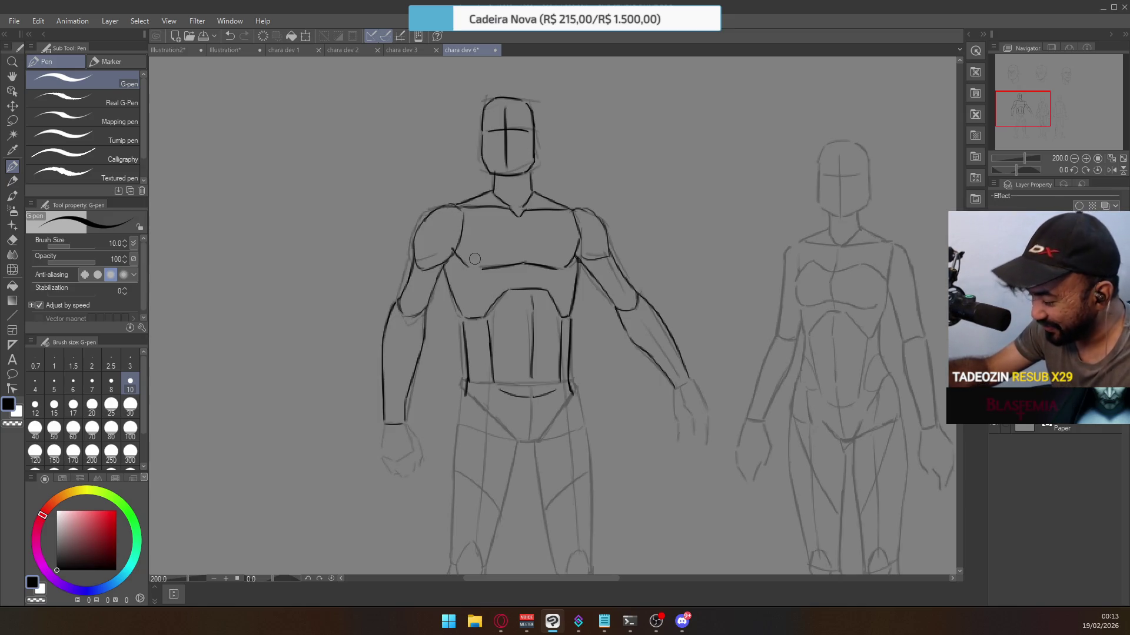
scroll(559, 253, down, 5)
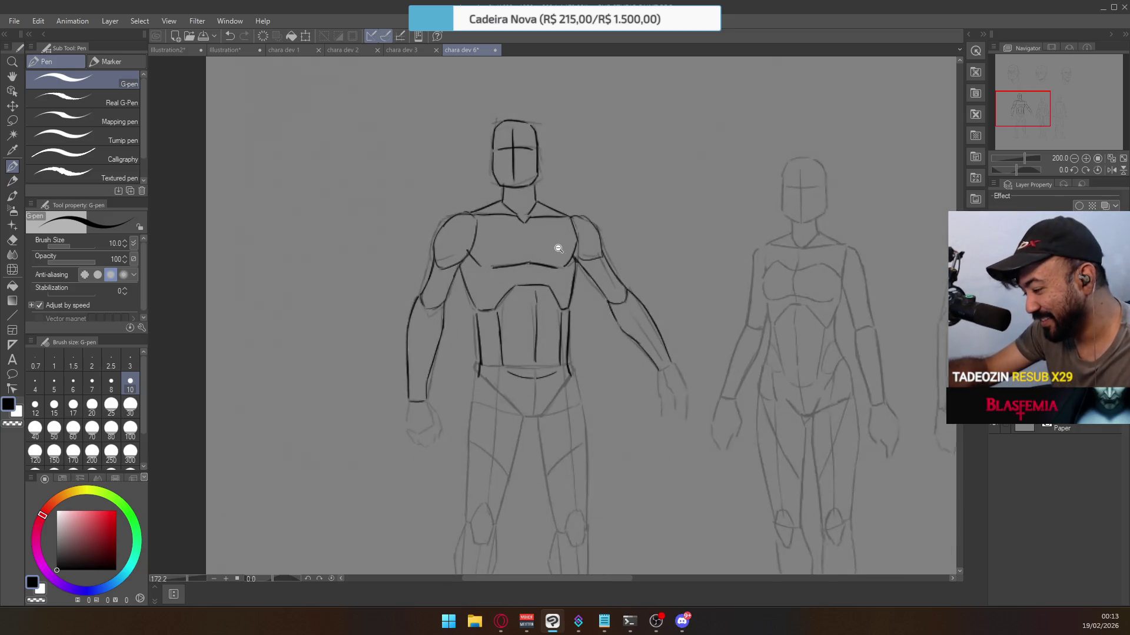
Lasso the male figure's inked abdomen and free-transform it to raise its lower edge on the torso.
scroll(562, 276, up, 3)
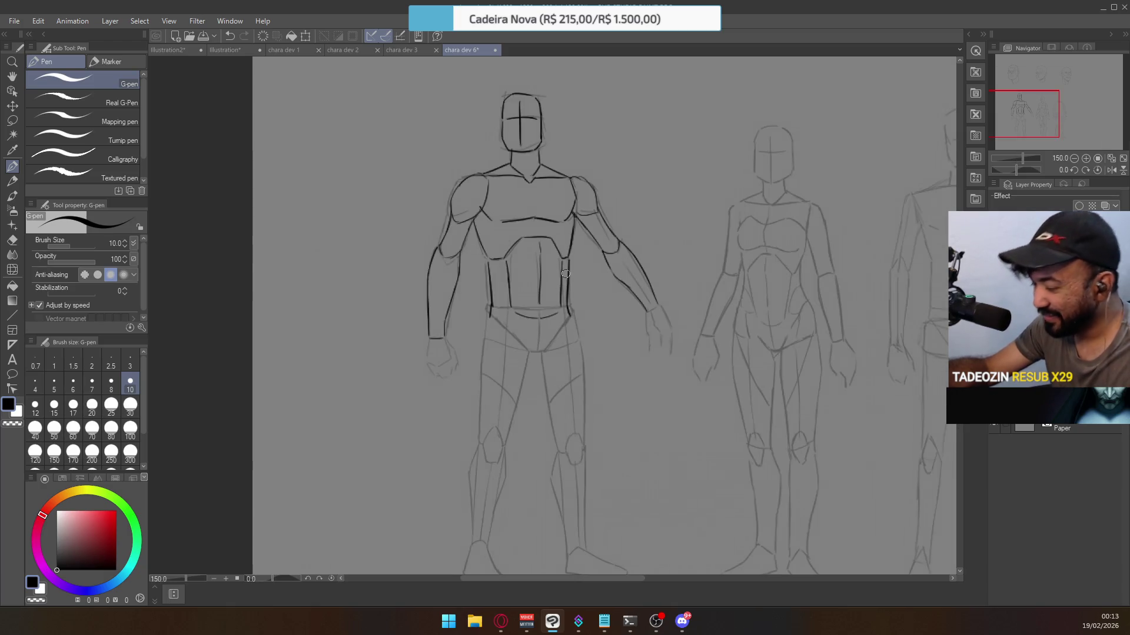
click(11, 120)
mouse_move(523, 273)
mouse_down()
mouse_move(567, 291)
mouse_move(512, 320)
mouse_up()
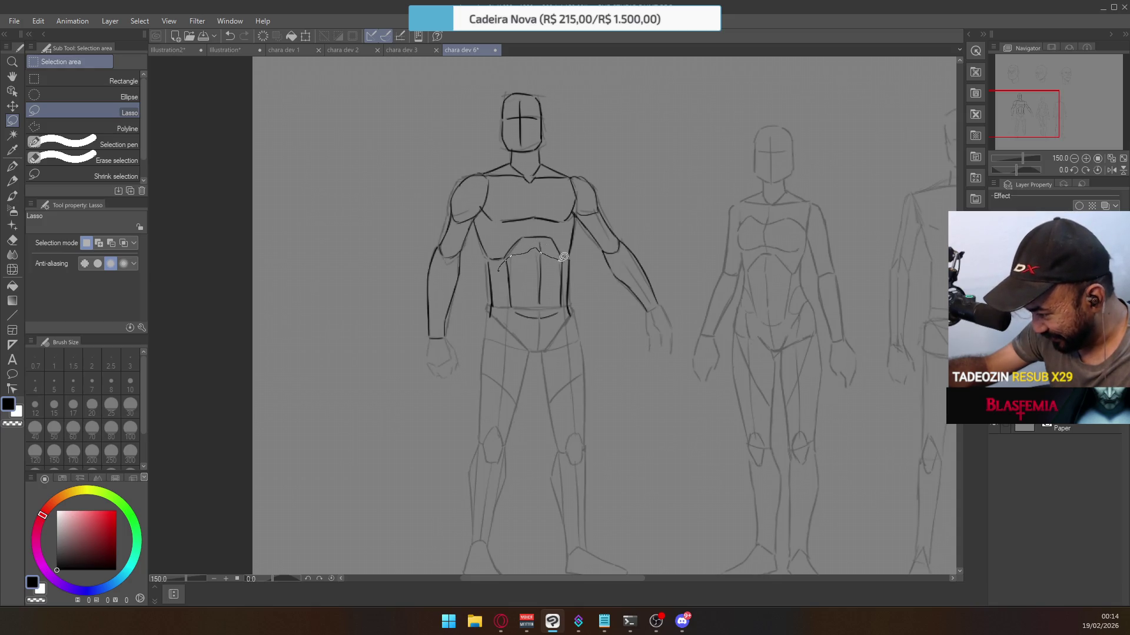
mouse_move(566, 305)
mouse_down()
mouse_move(524, 337)
mouse_move(505, 321)
mouse_up()
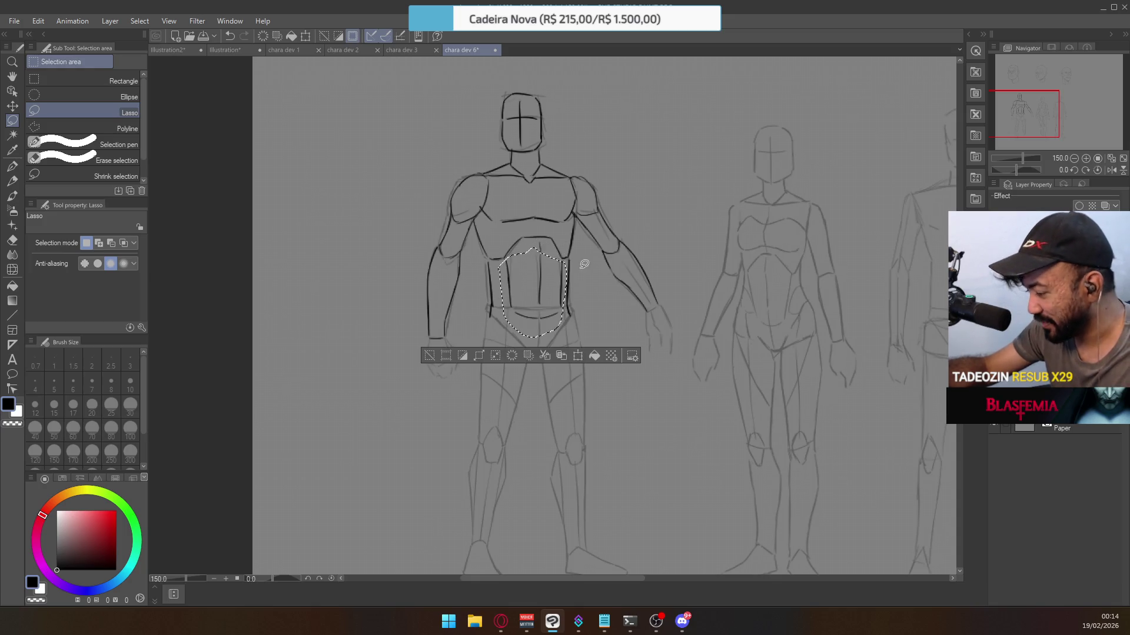
key(ctrl+t)
right_click(545, 289)
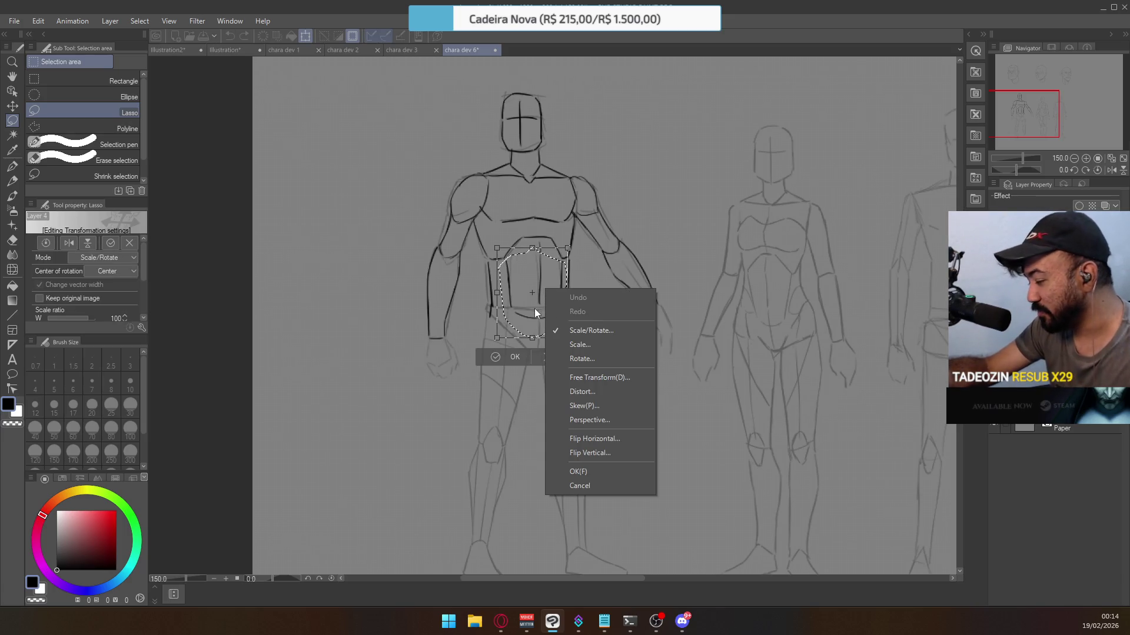
click(598, 379)
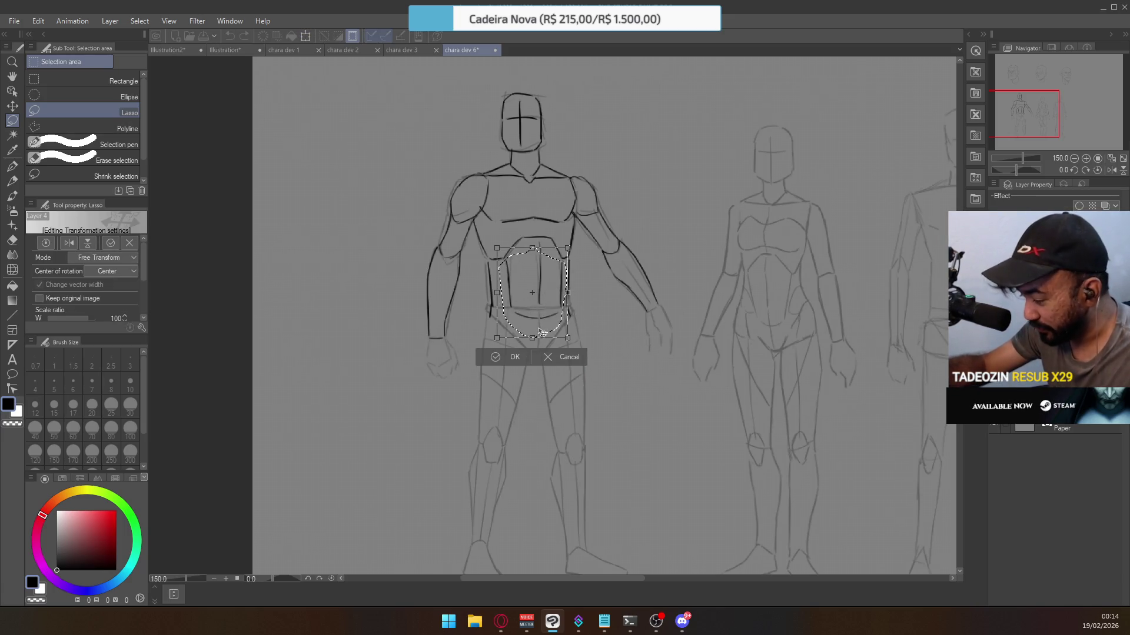
drag(534, 293, 540, 285)
drag(532, 337, 531, 332)
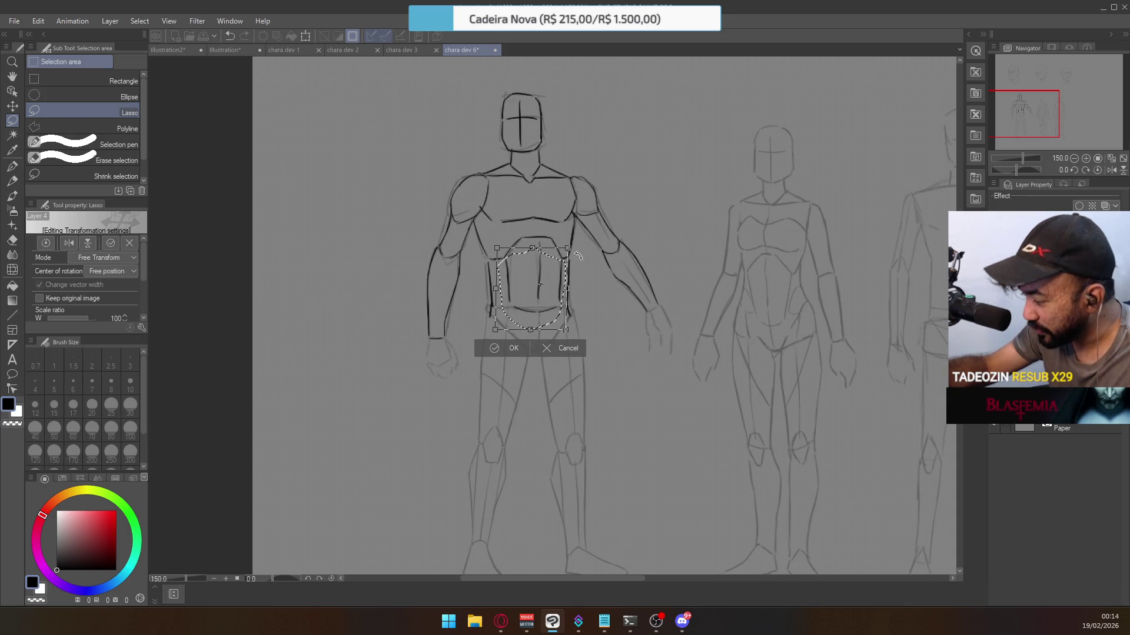
click(513, 348)
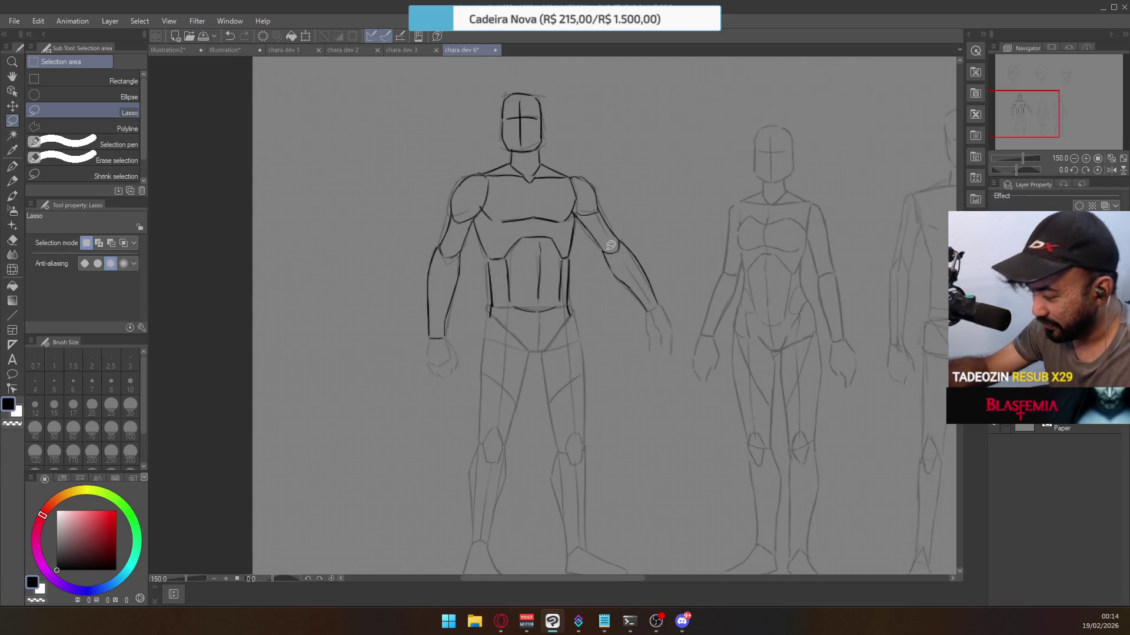
click(12, 167)
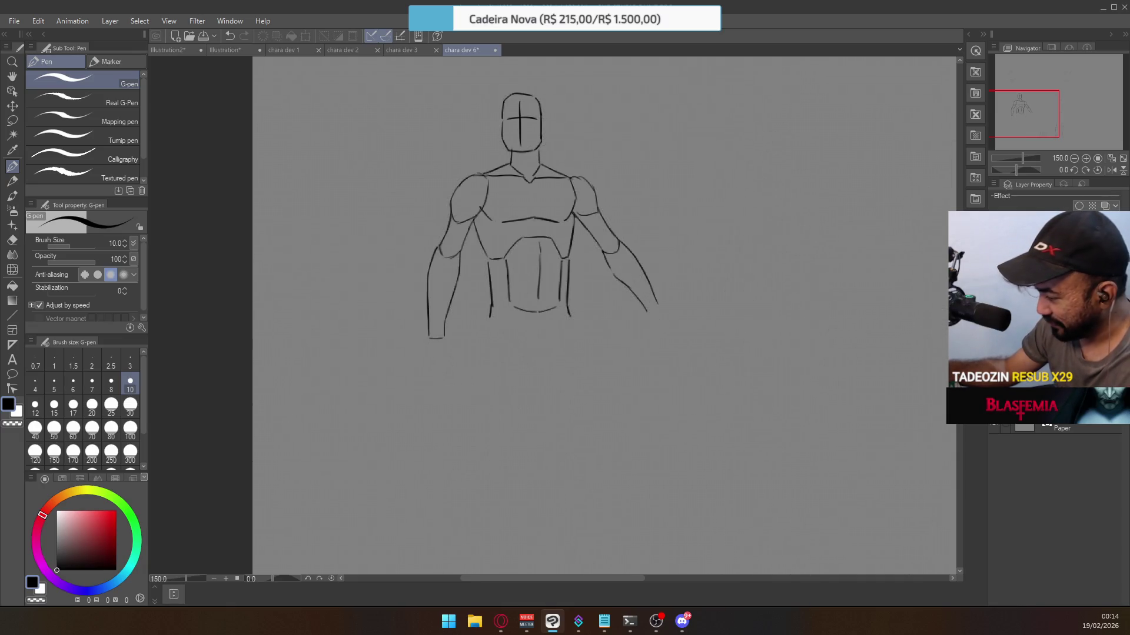
key(e)
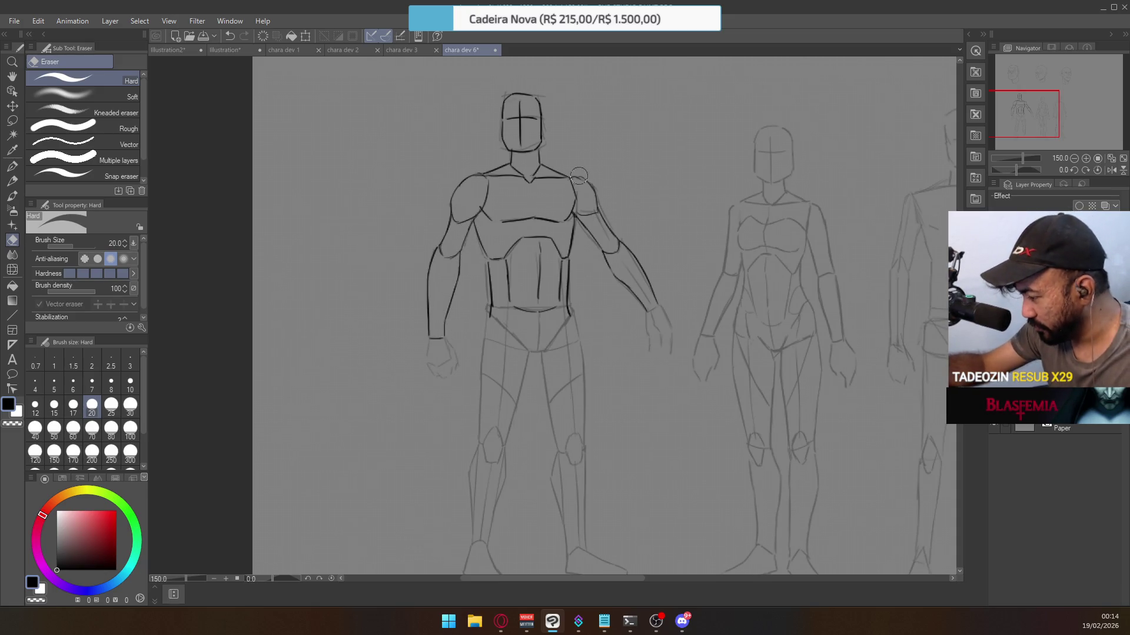
Rework the male figure's right forearm into a cleaner line and erase the stray stroke above his head.
scroll(583, 180, up, 2)
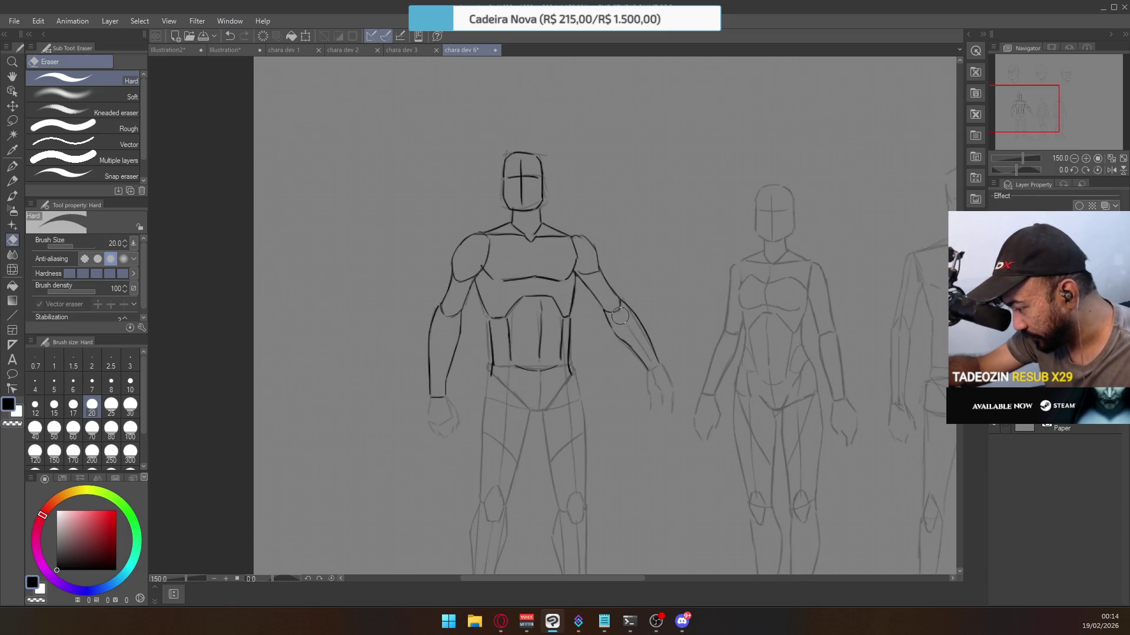
mouse_move(632, 332)
mouse_down()
mouse_move(656, 367)
mouse_move(635, 347)
mouse_up()
drag(590, 218, 621, 318)
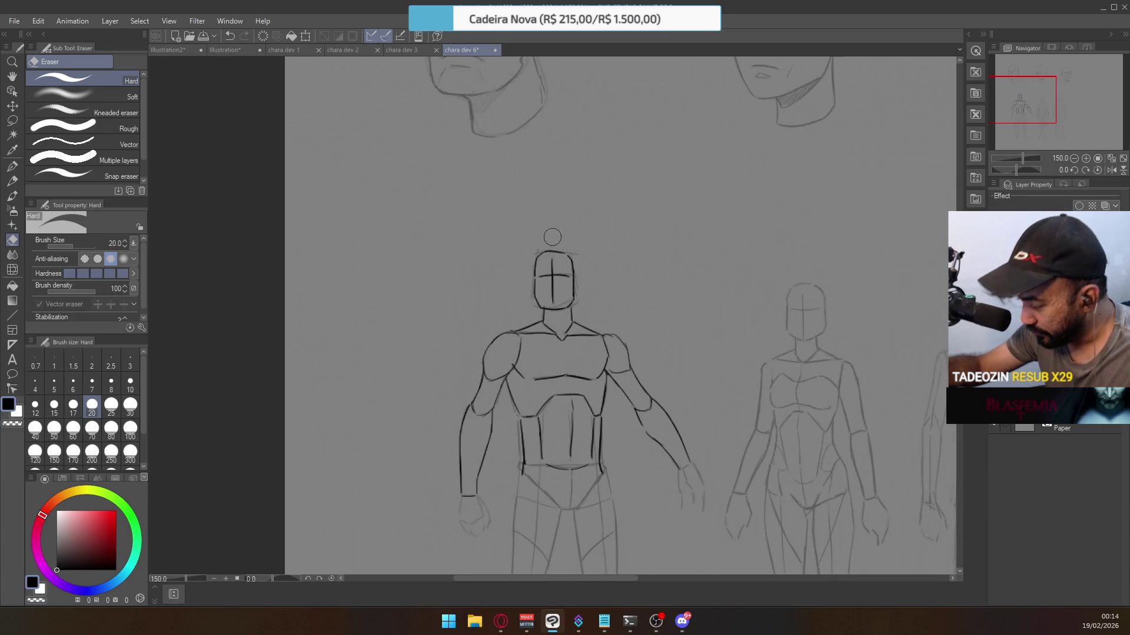
drag(547, 251, 574, 254)
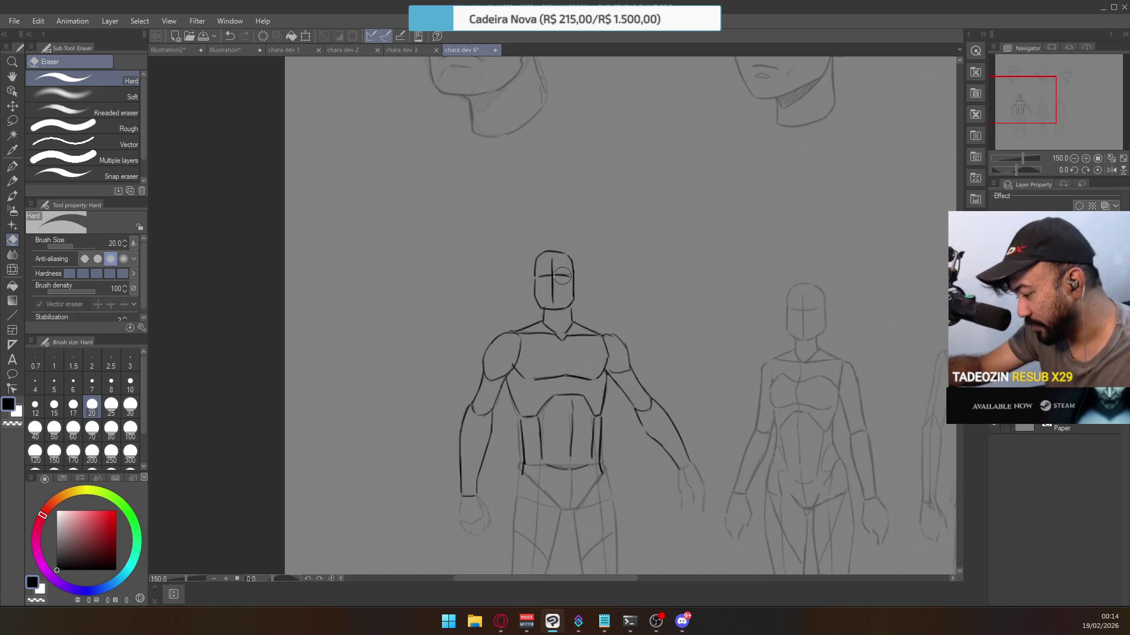
Recenter the view on the figures and darken both figures' faint sketch lines from the Layer panel.
drag(527, 419, 520, 361)
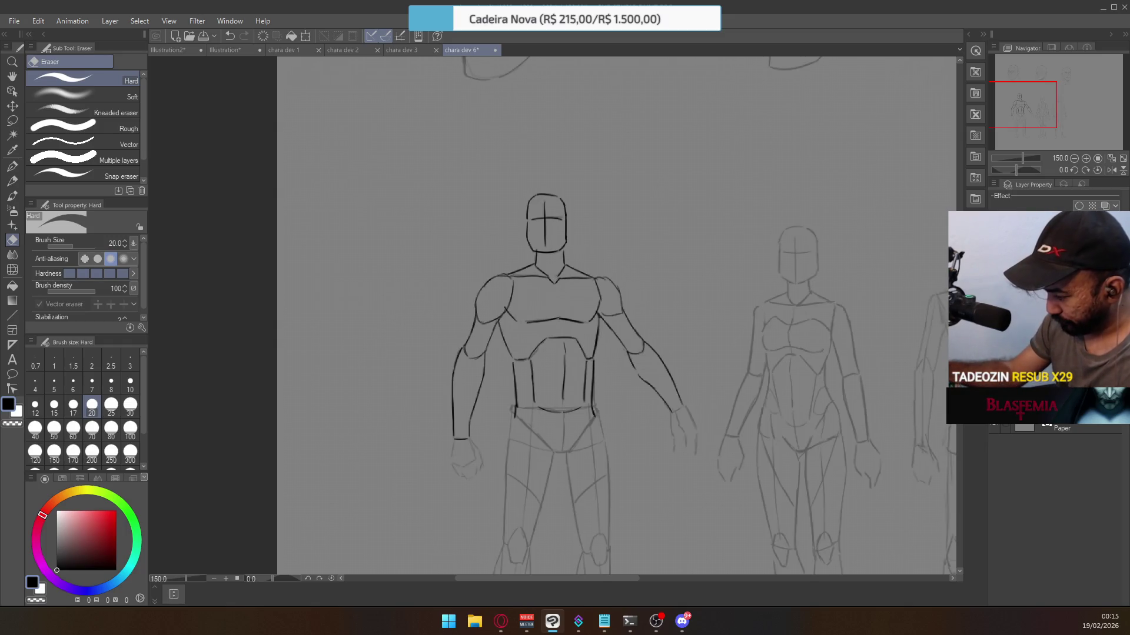
drag(588, 404, 583, 333)
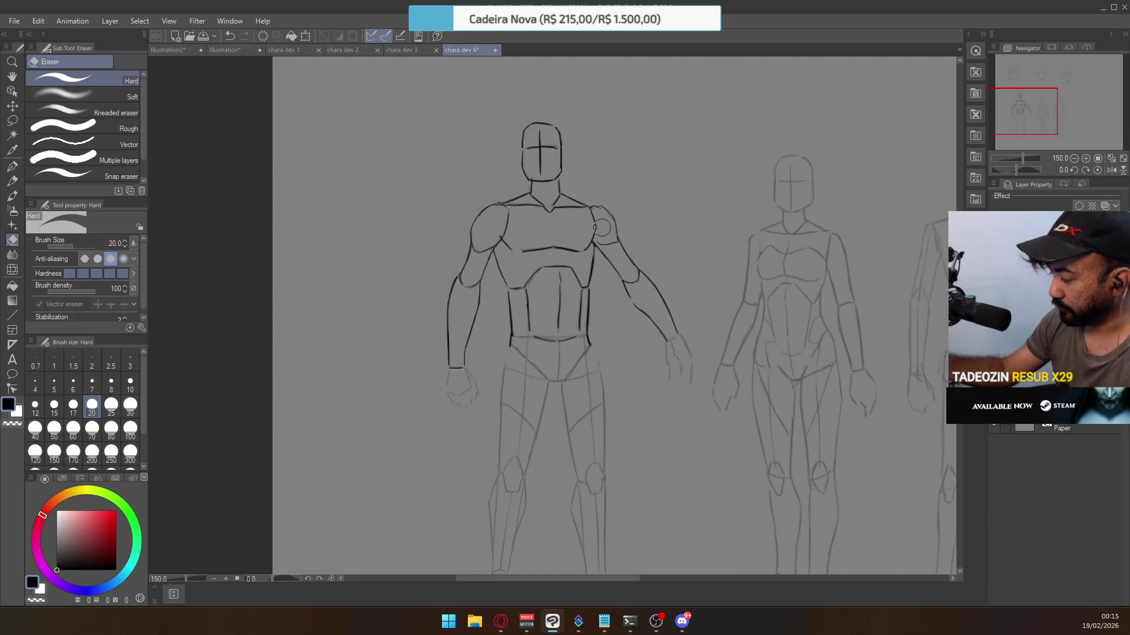
click(971, 362)
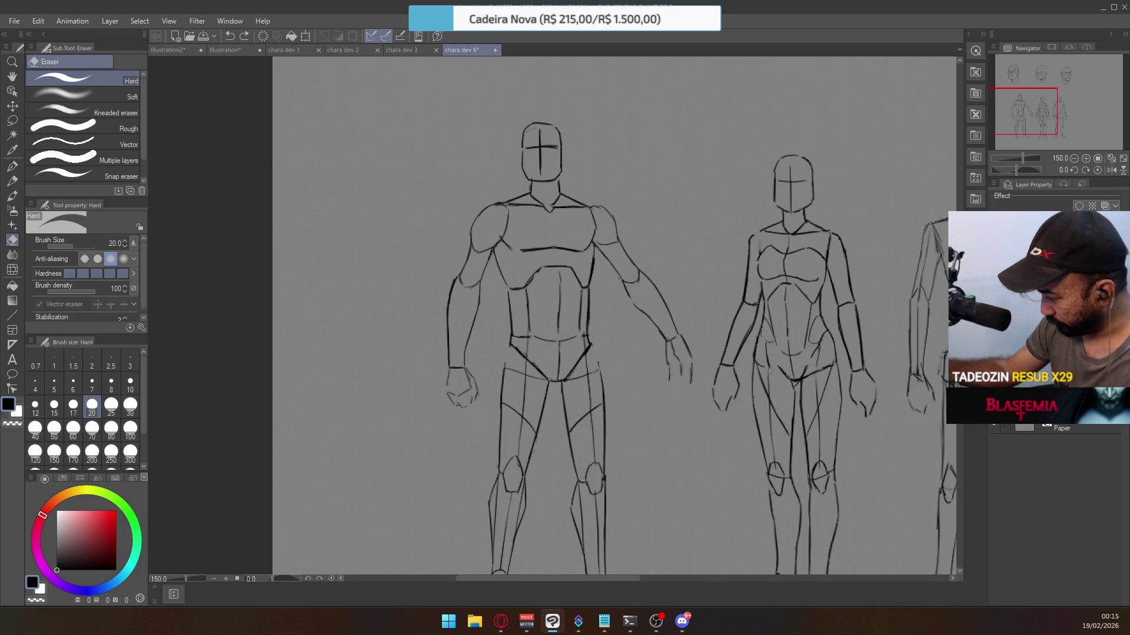
key(ctrl+z)
key(ctrl+y)
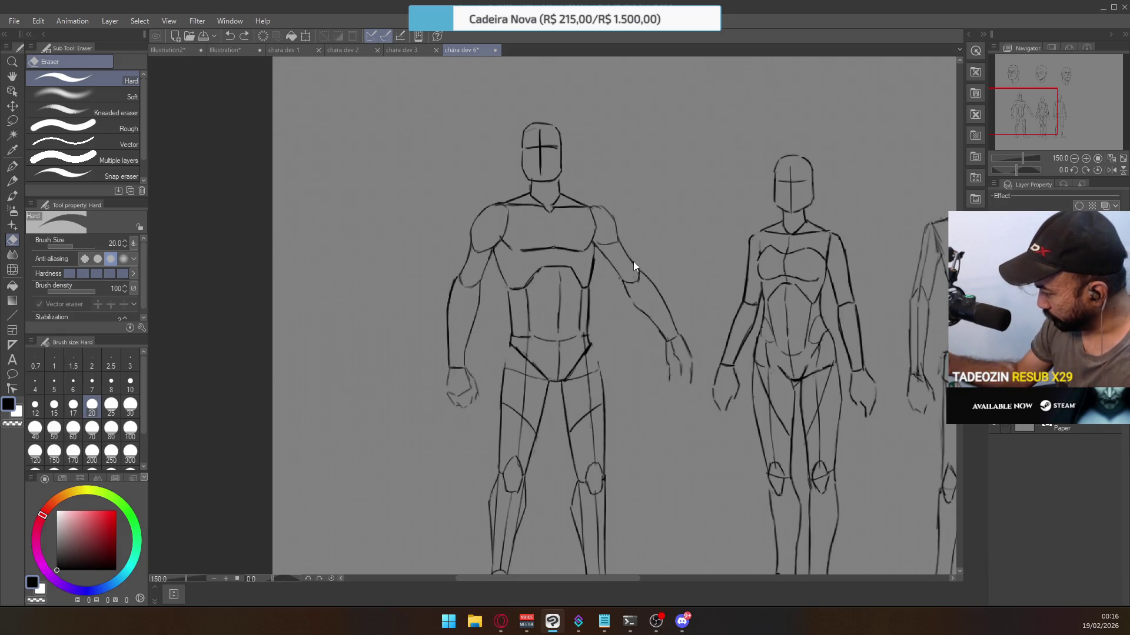
key(ctrl+z)
key(ctrl+z)
key(ctrl+y)
key(ctrl+y)
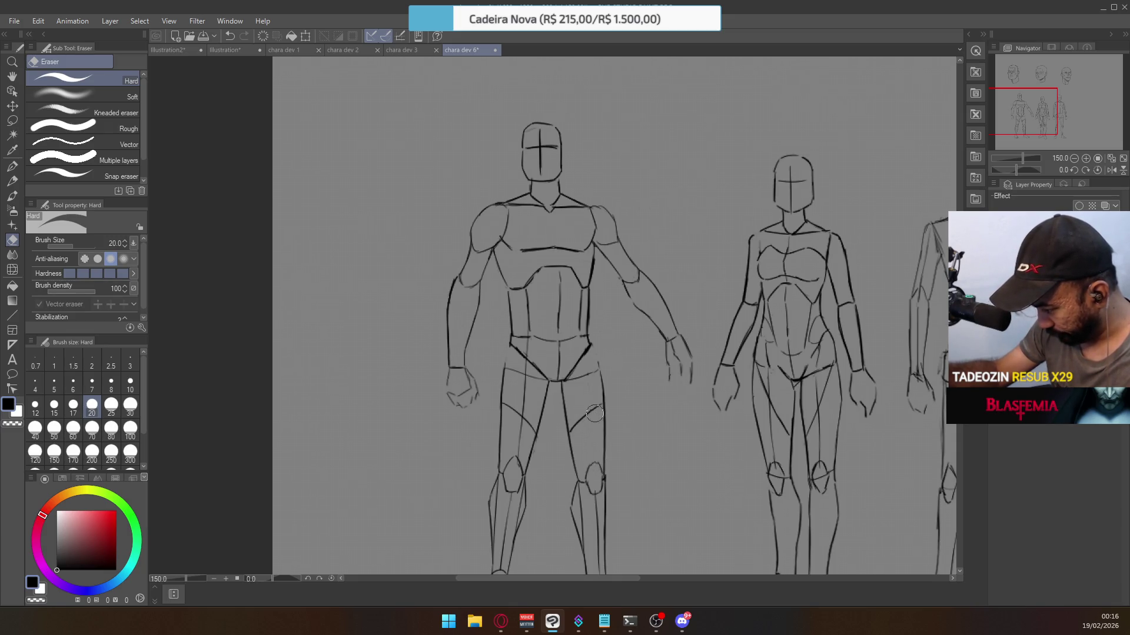
Ink firmer lines over the male figure's pelvis V and redraw the line down his right shin.
click(12, 166)
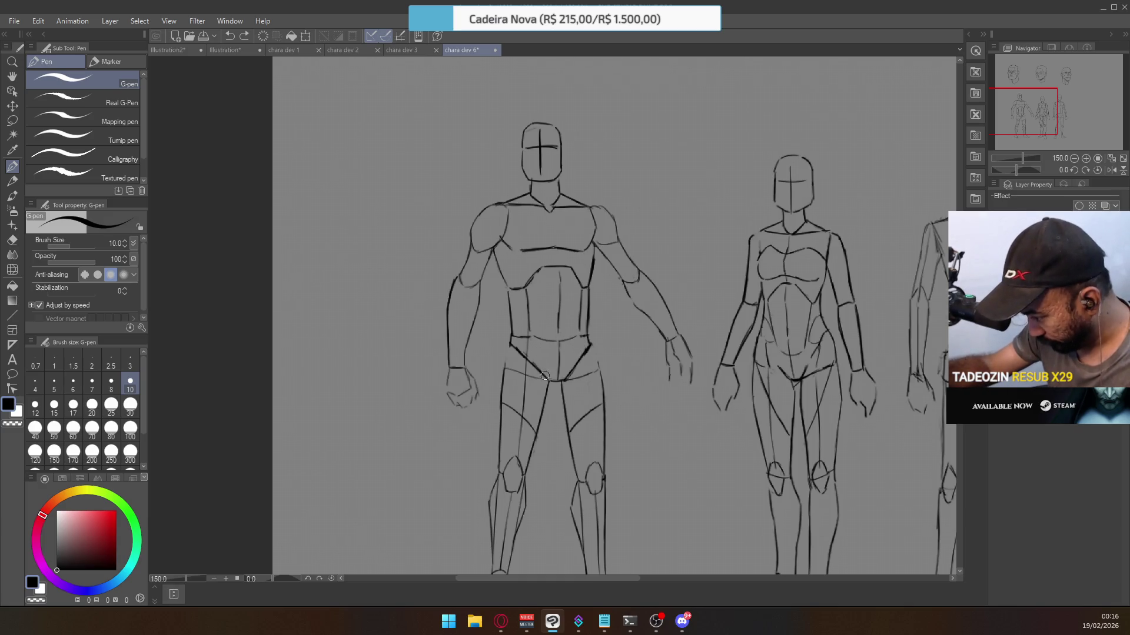
drag(531, 329, 542, 379)
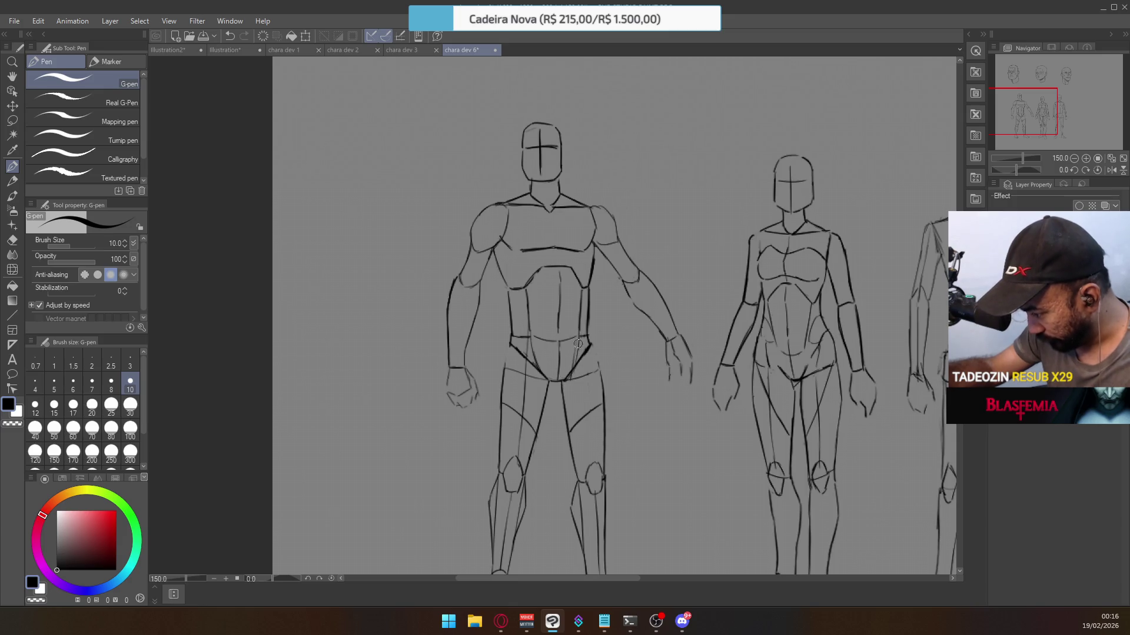
mouse_move(572, 373)
mouse_down()
mouse_move(579, 341)
mouse_move(591, 465)
mouse_up()
key(ctrl+z)
drag(599, 421, 591, 465)
key(ctrl+z)
drag(597, 414, 590, 469)
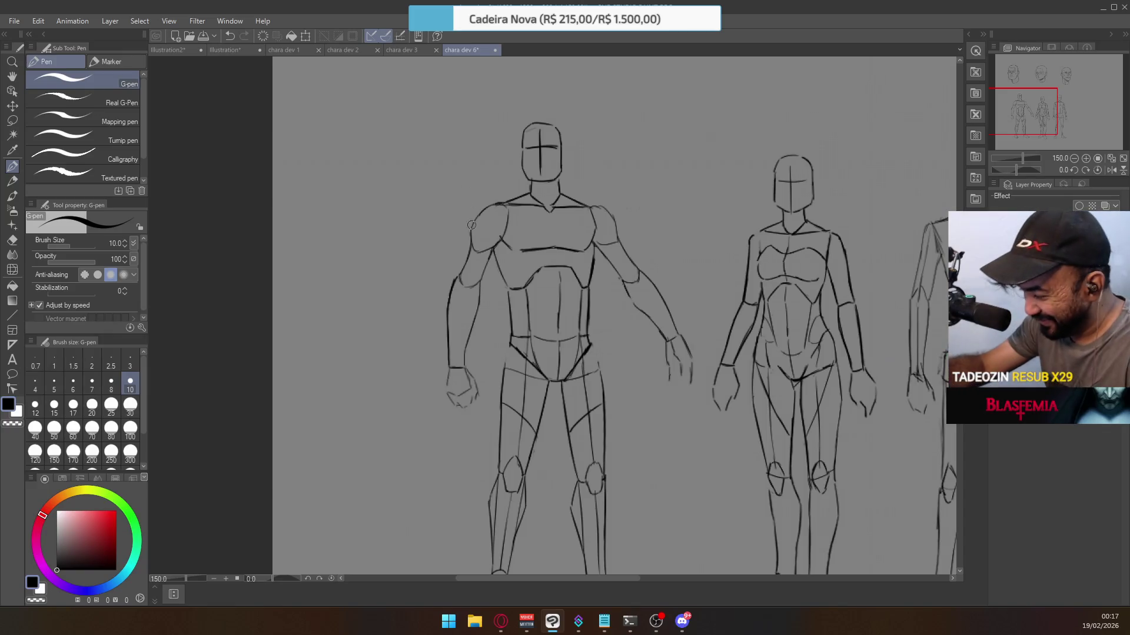
Zoom in on the male figure's left shoulder, try a lasso selection around it, then clear it.
scroll(483, 224, up, 1)
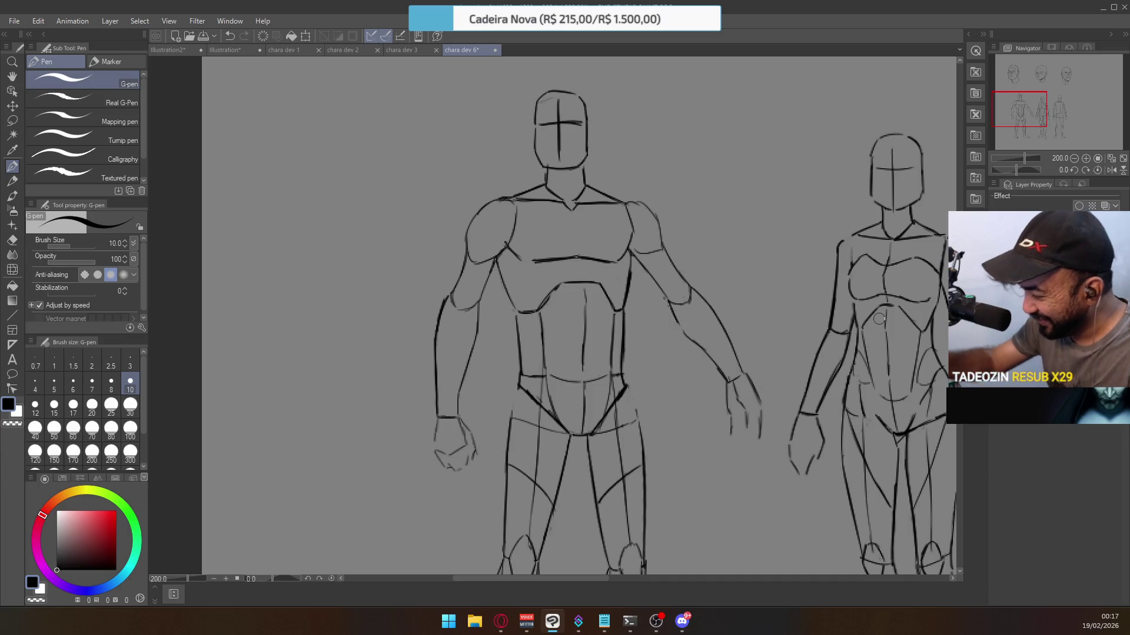
scroll(461, 208, up, 2)
scroll(557, 200, down, 2)
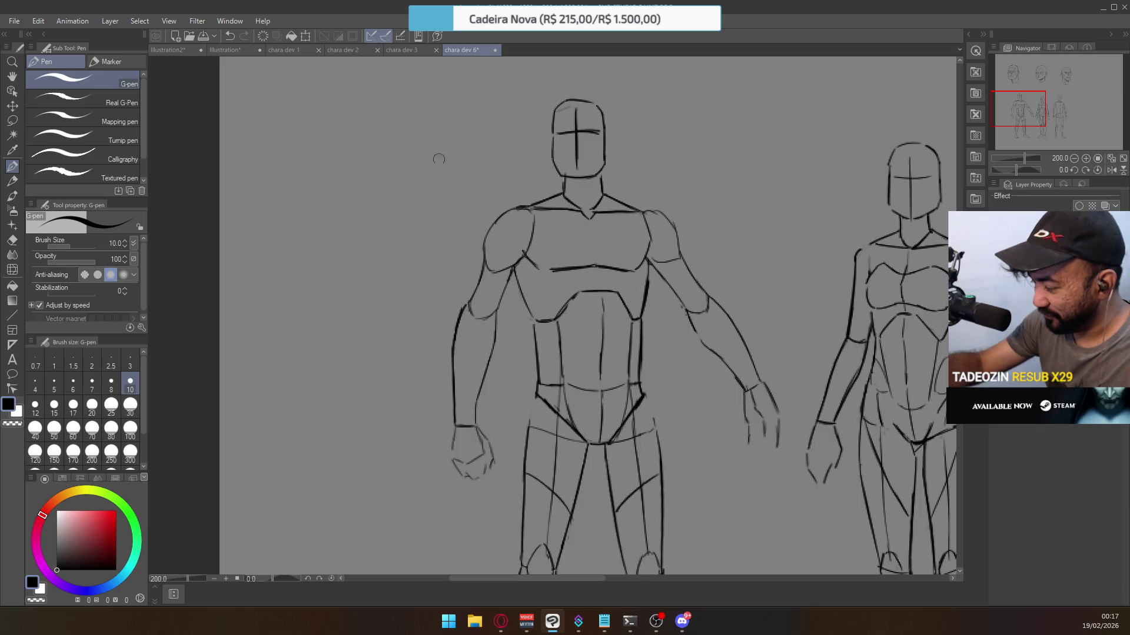
click(12, 121)
mouse_move(520, 245)
mouse_down()
mouse_move(515, 262)
mouse_move(479, 227)
mouse_move(502, 206)
mouse_move(522, 215)
mouse_up()
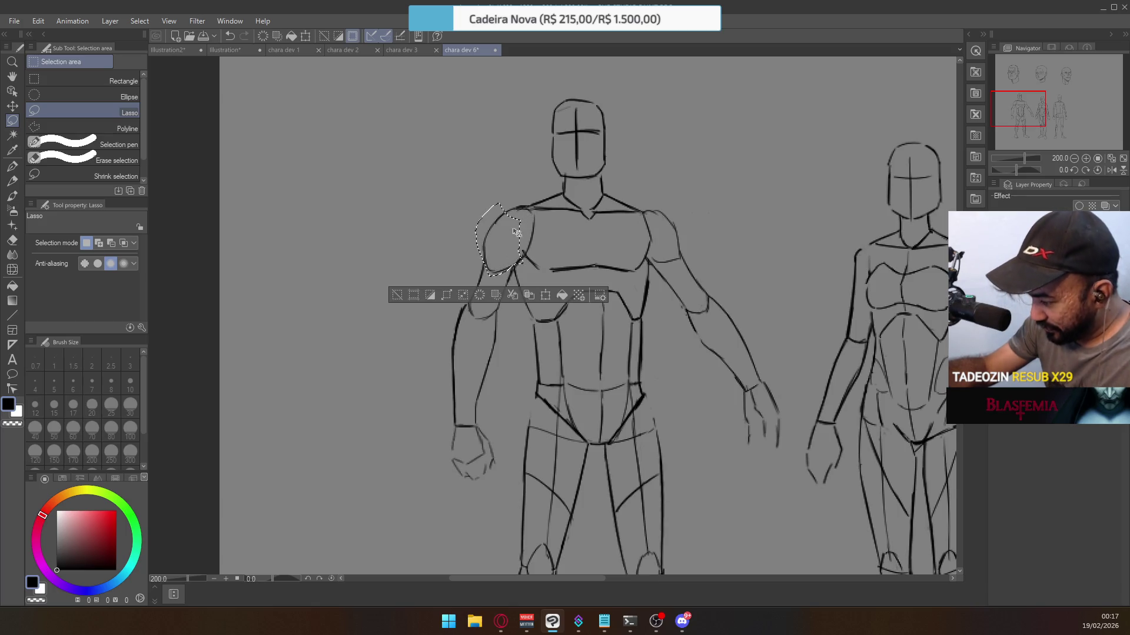
click(574, 113)
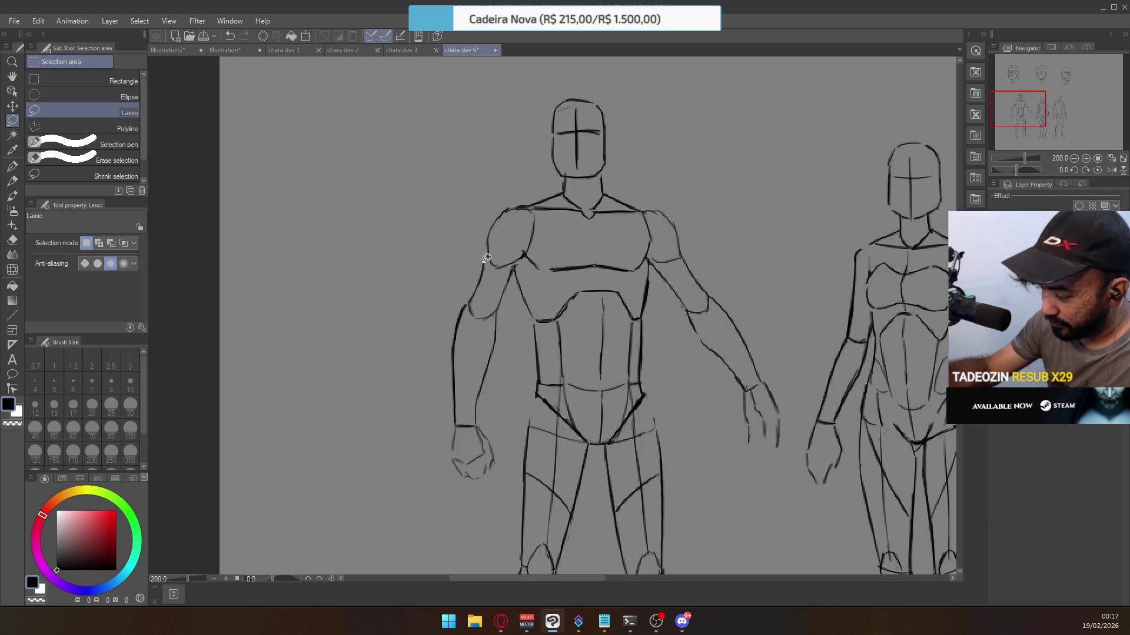
key(e)
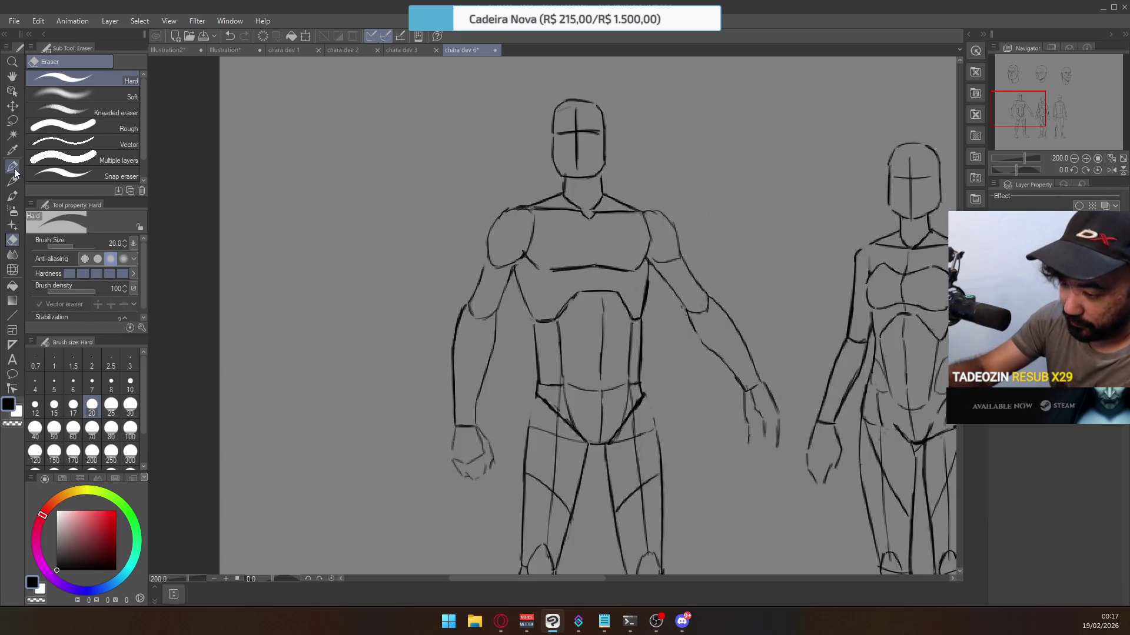
click(13, 169)
Redraw the male figure's left shoulder, arm and armpit lines with the G-pen, undoing to retry strokes.
scroll(478, 241, up, 2)
key(ctrl+z)
drag(493, 235, 478, 300)
key(ctrl+z)
drag(499, 241, 471, 318)
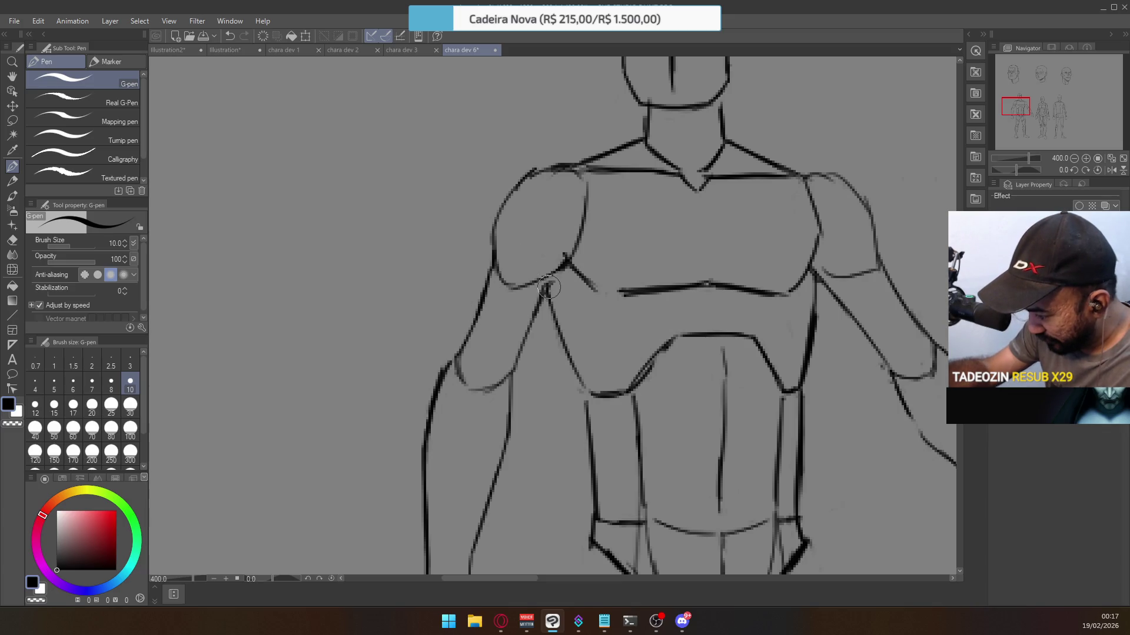
key(ctrl+z)
drag(566, 257, 545, 283)
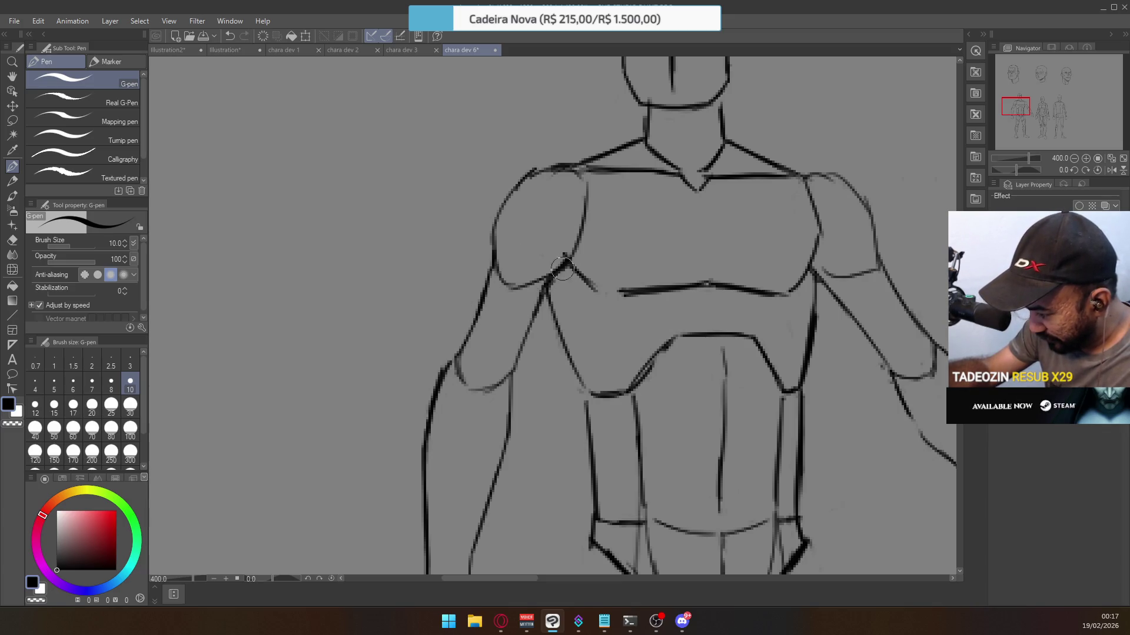
key(ctrl+minus)
key(ctrl+minus)
key(ctrl+minus)
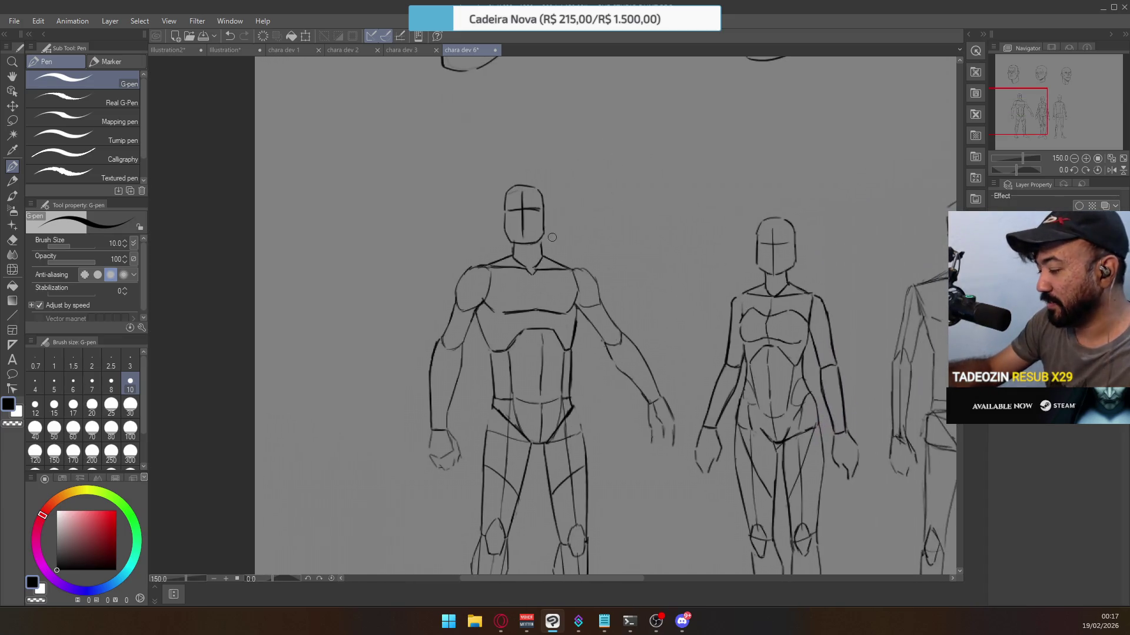
click(585, 272)
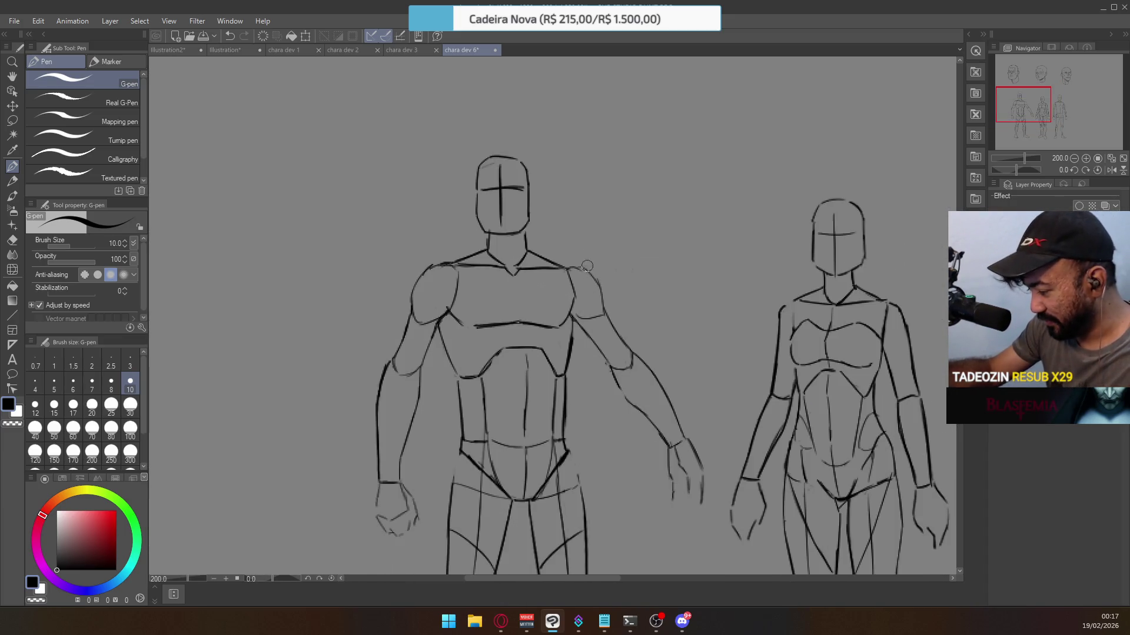
key(e)
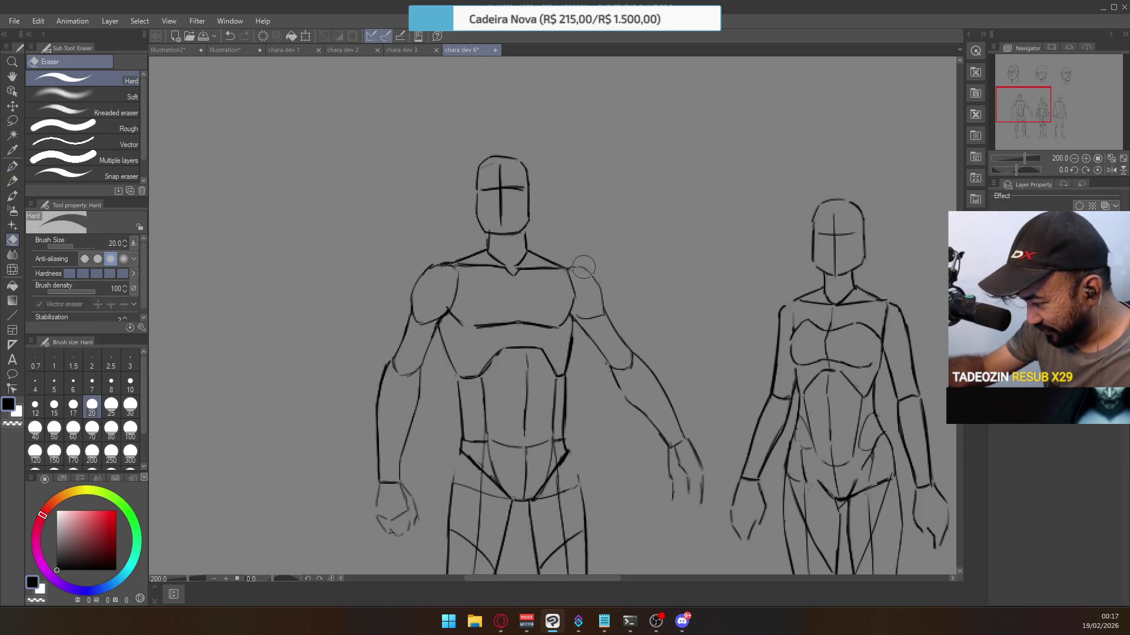
key(p)
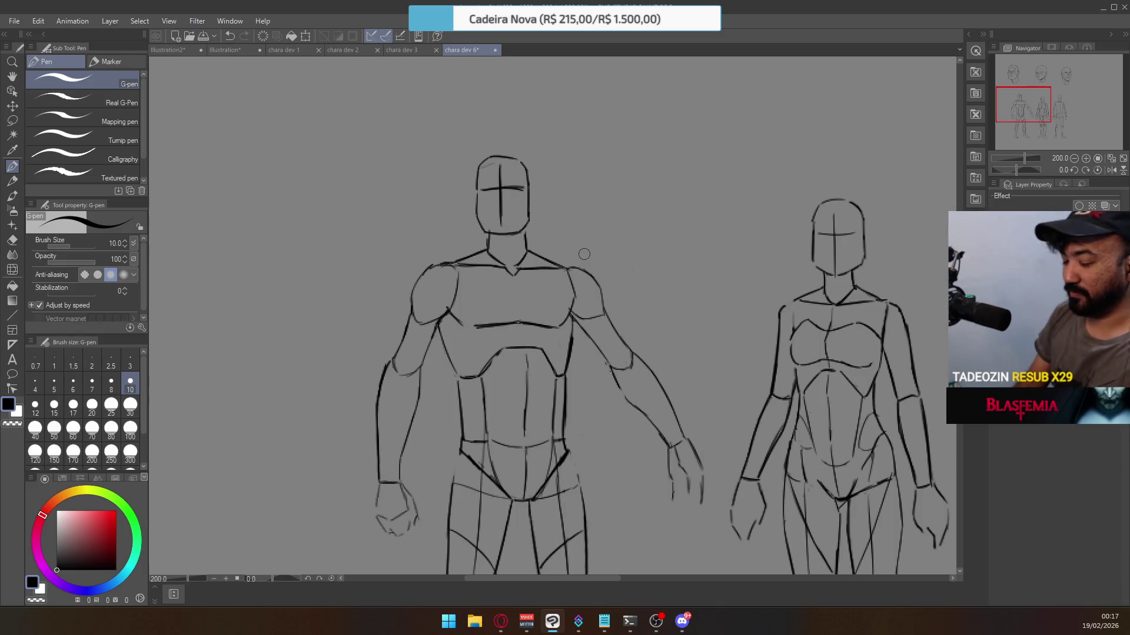
scroll(584, 254, down, 4)
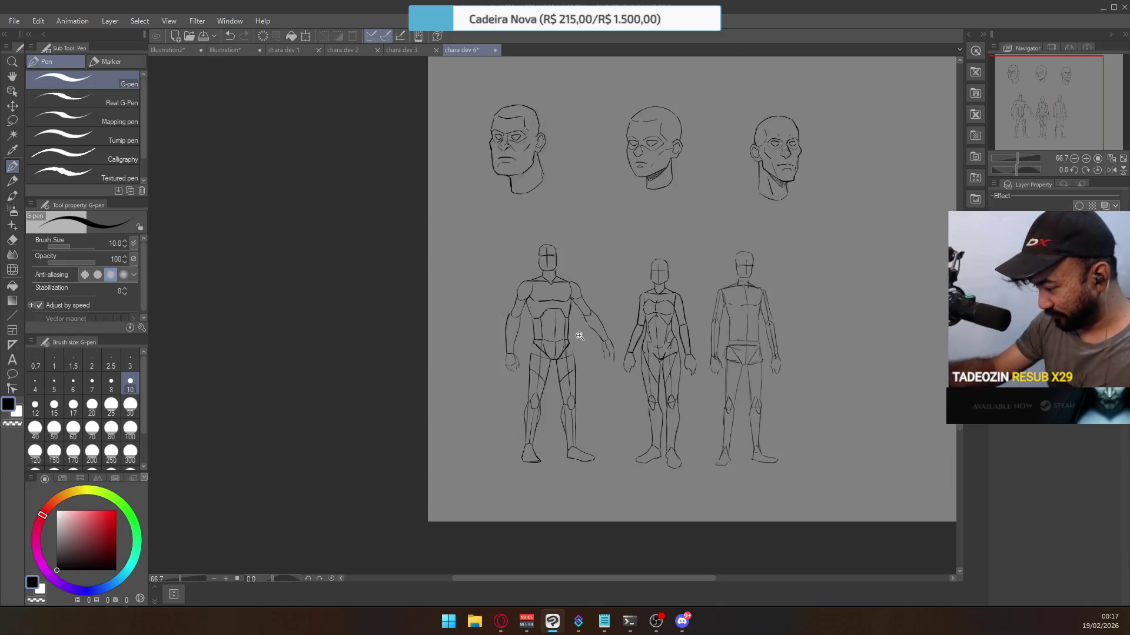
scroll(553, 353, up, 3)
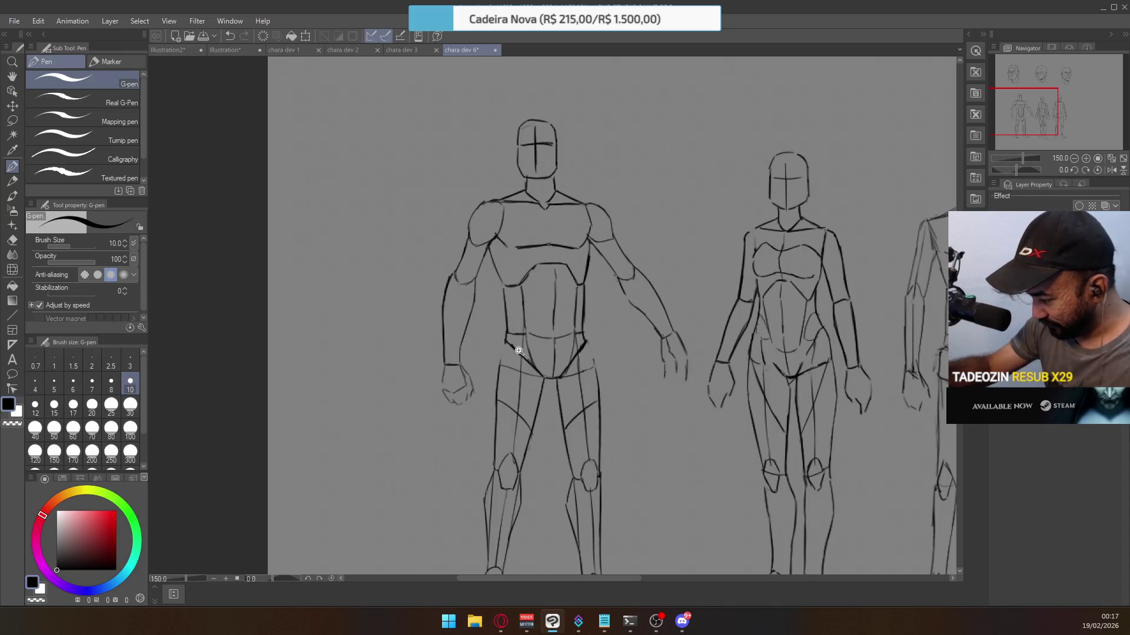
scroll(516, 352, up, 1)
key(m)
key(ctrl+minus)
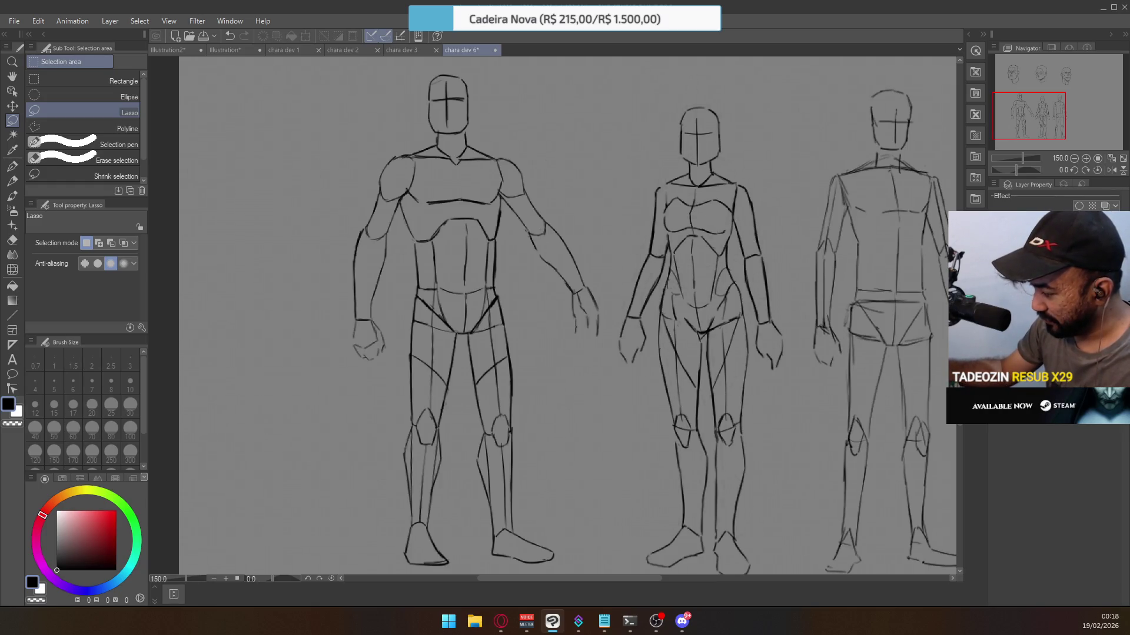
key(ctrl+d)
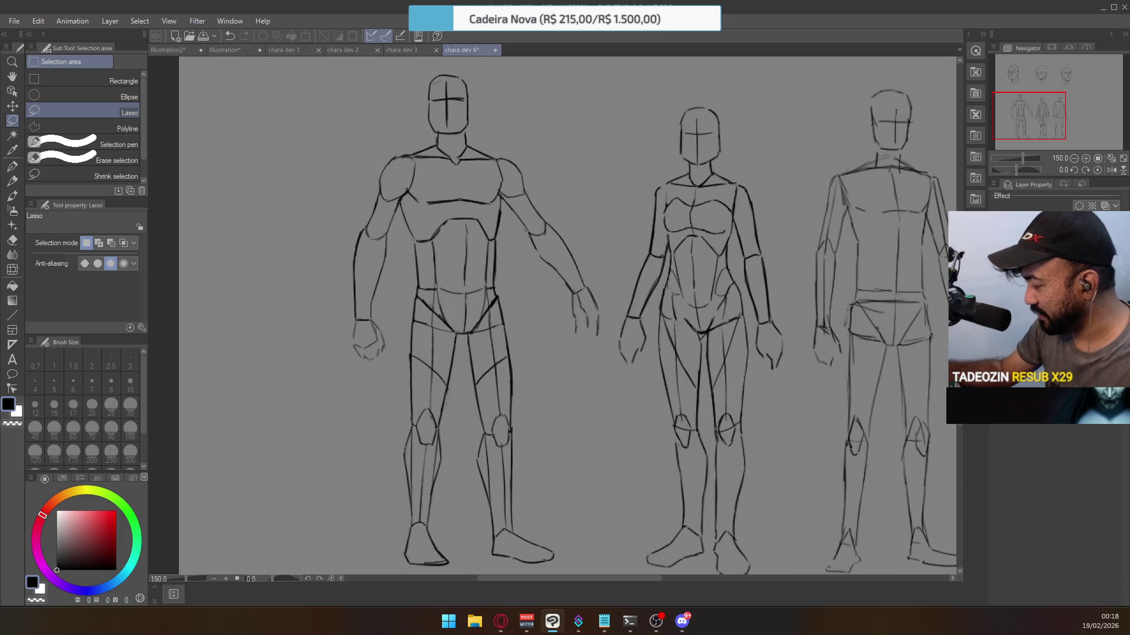
key(ctrl+minus)
key(ctrl+minus)
key(ctrl+minus)
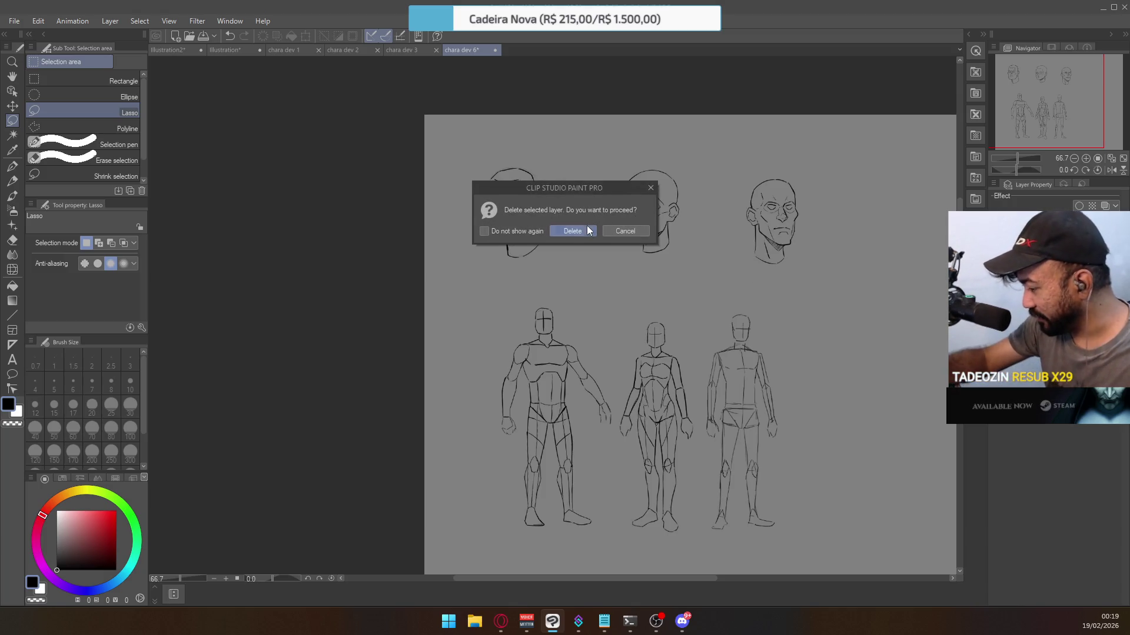
click(590, 230)
key(Delete)
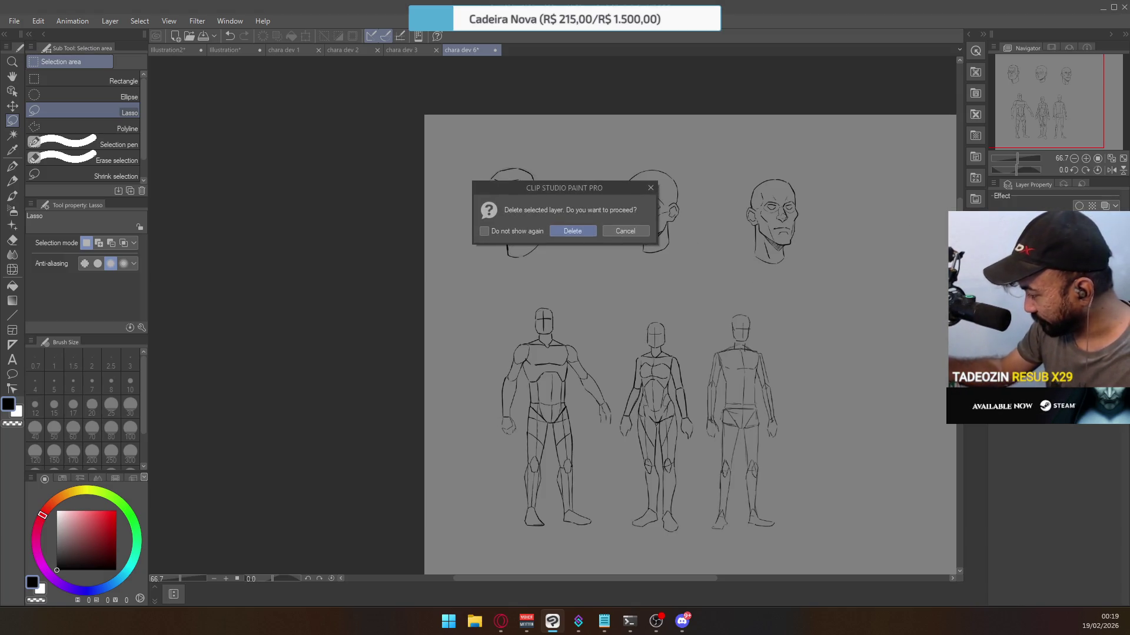
click(562, 230)
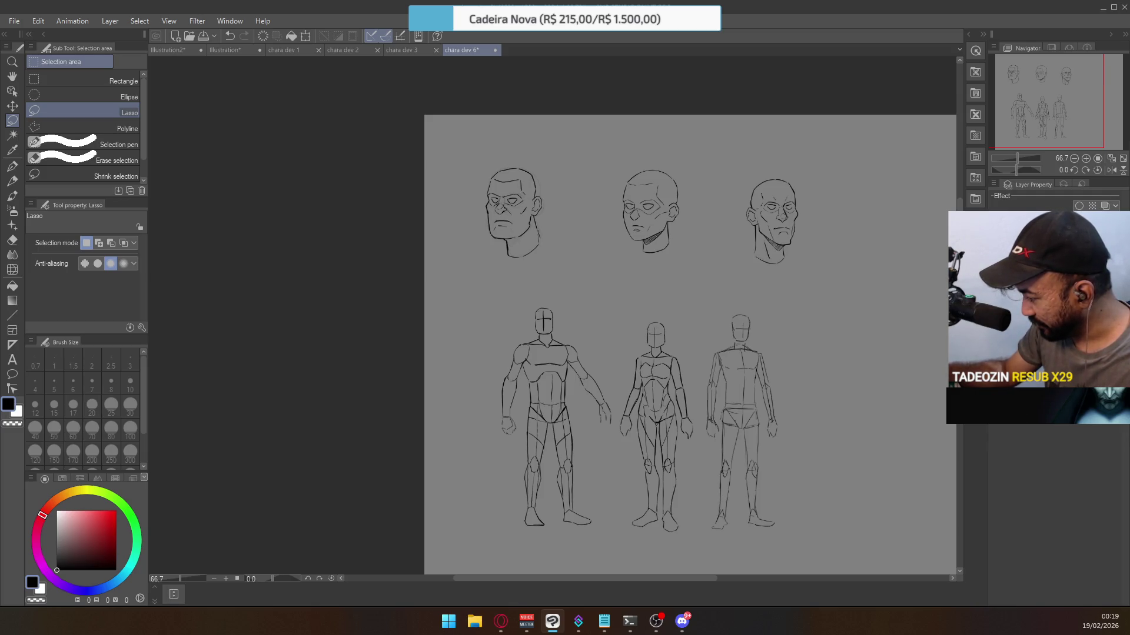
key(Delete)
key(ctrl+z)
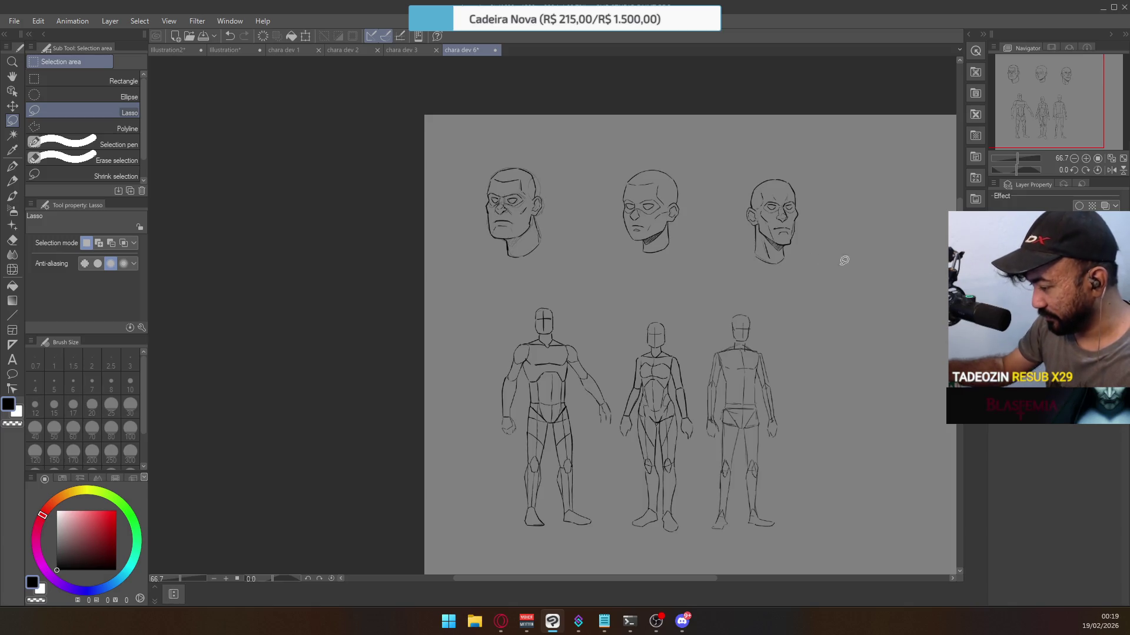
Lasso around the left head's eye, shift the selection slightly left, then deselect.
scroll(875, 261, up, 3)
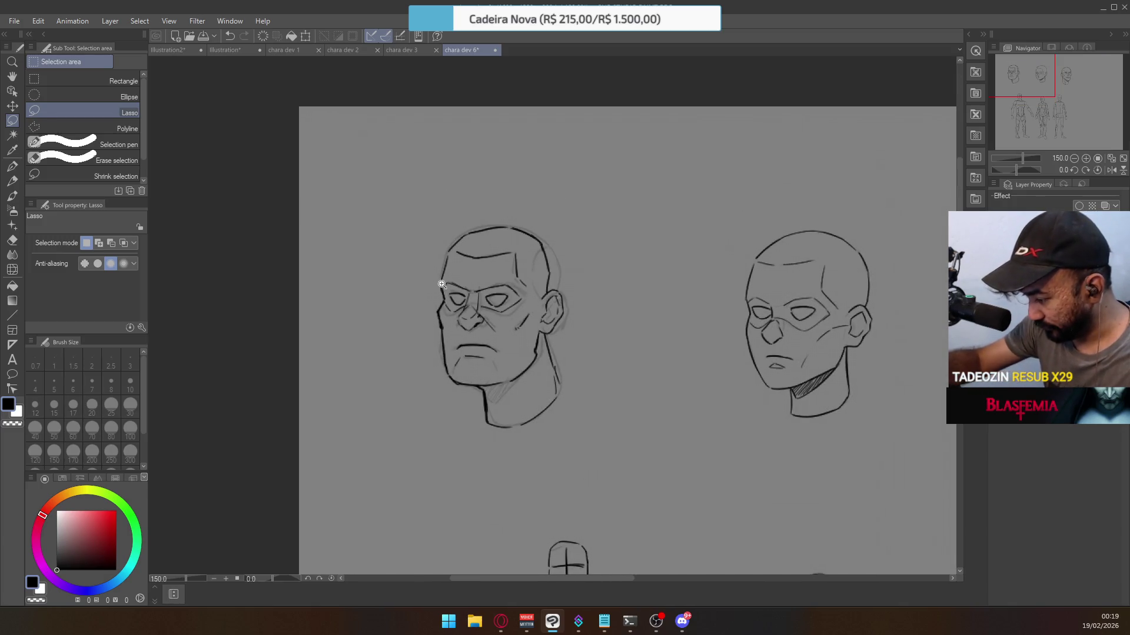
scroll(450, 285, up, 1)
mouse_move(449, 292)
mouse_down()
mouse_move(476, 299)
mouse_move(462, 313)
mouse_up()
scroll(472, 290, up, 4)
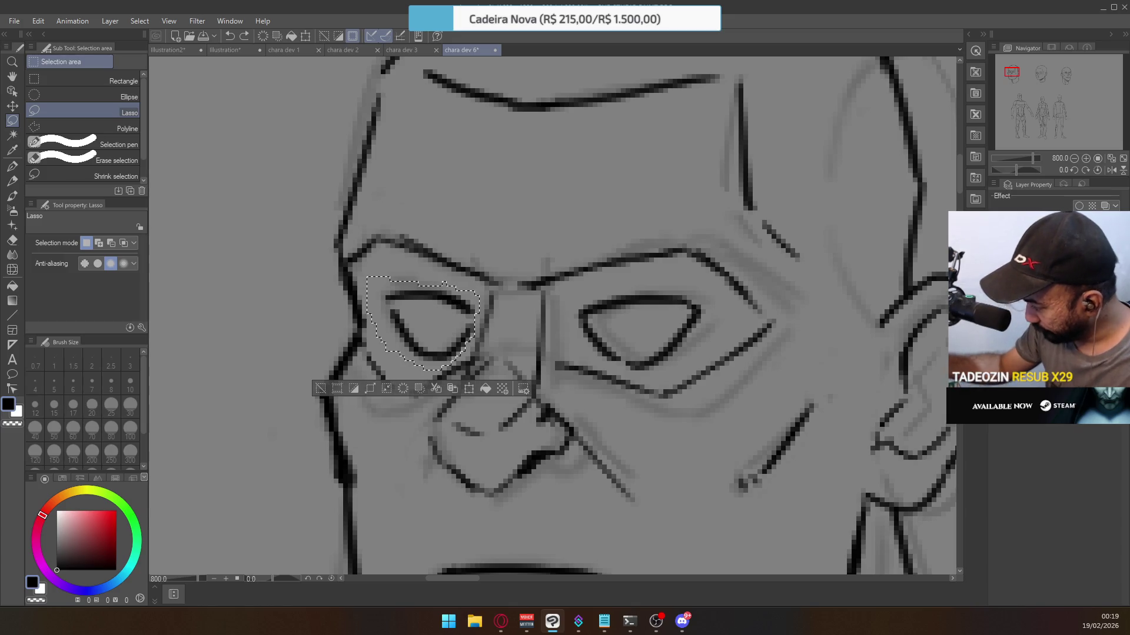
drag(438, 302, 432, 301)
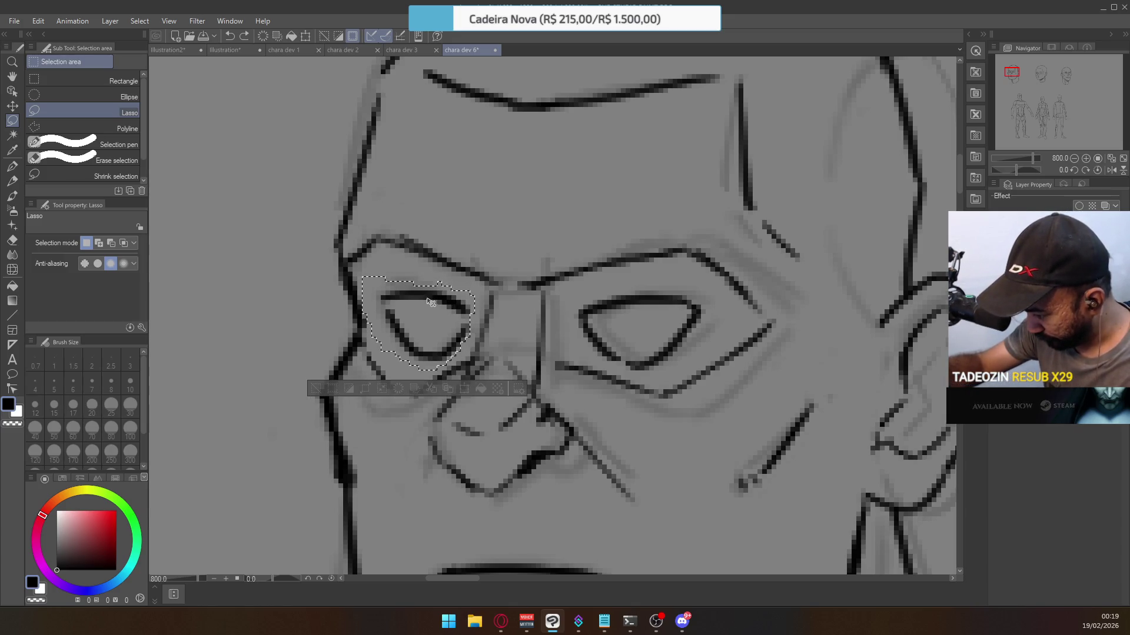
key(ctrl+d)
Select the left head's eye once more, clear it, and zoom out from 400% to 100%.
scroll(574, 248, down, 5)
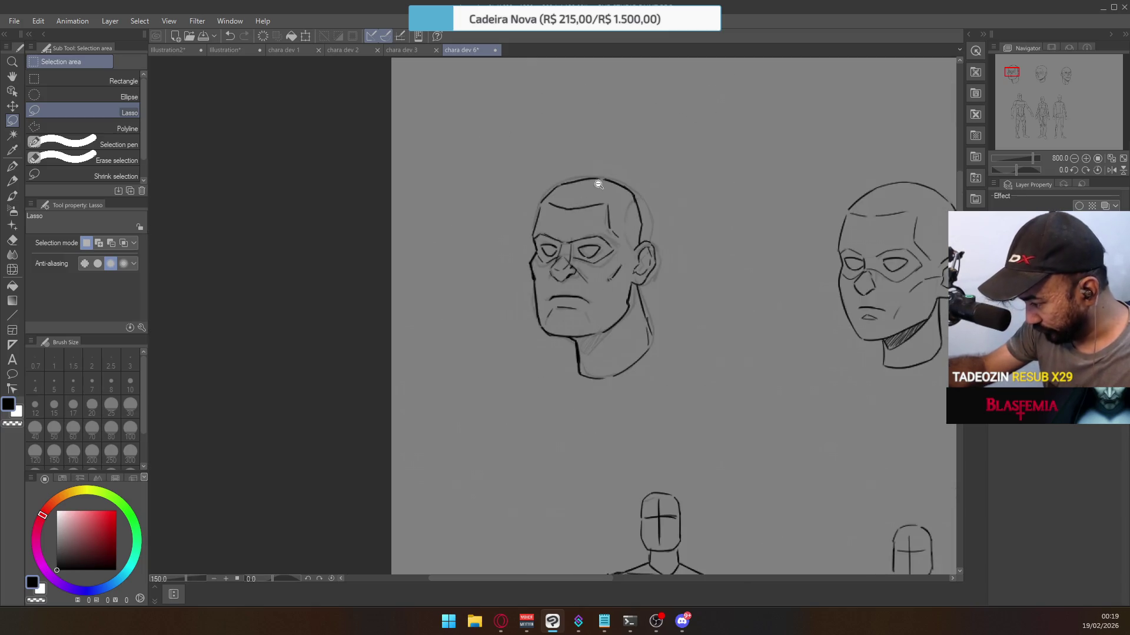
scroll(556, 224, up, 1)
scroll(553, 226, up, 2)
mouse_move(529, 303)
mouse_down()
mouse_move(514, 294)
mouse_move(556, 263)
mouse_move(568, 283)
mouse_move(542, 316)
mouse_up()
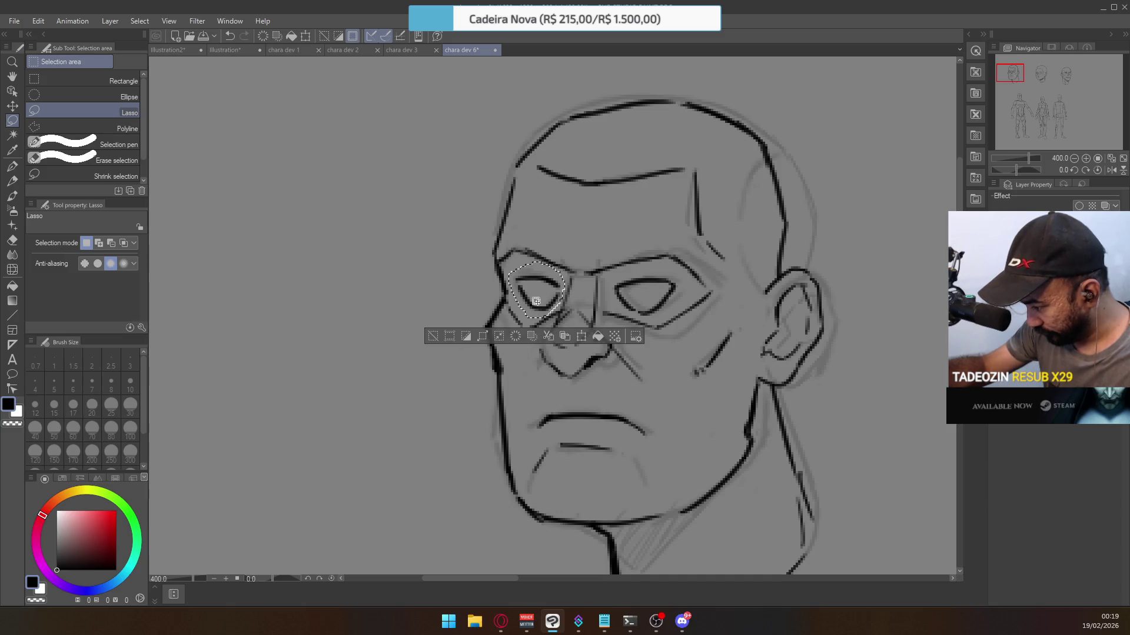
click(588, 226)
scroll(606, 218, down, 3)
scroll(607, 211, down, 1)
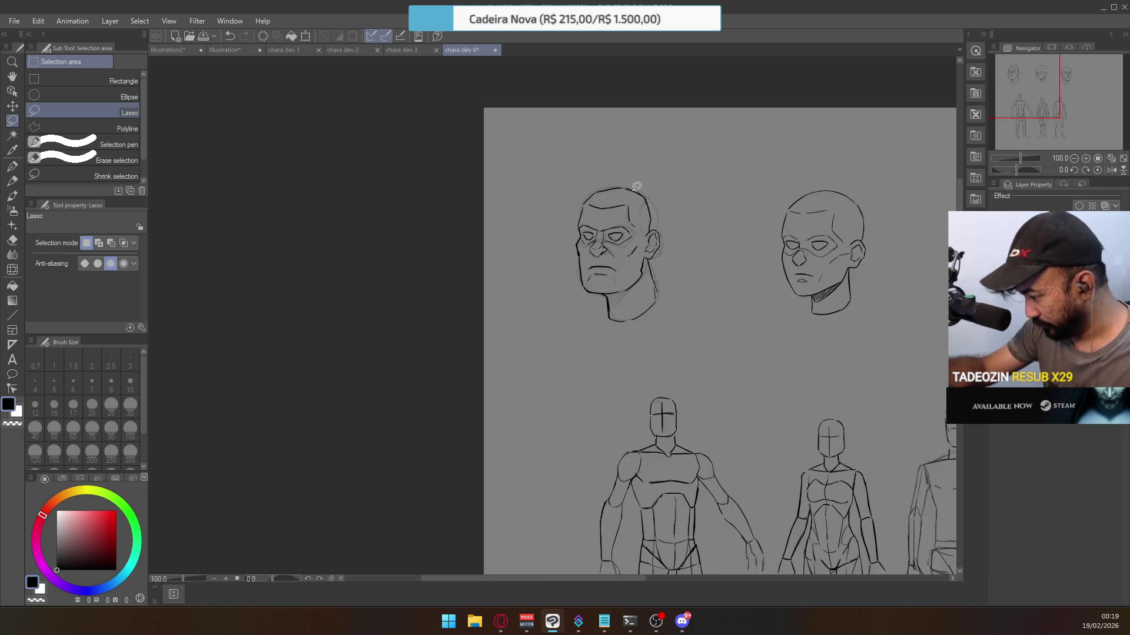
scroll(648, 271, down, 2)
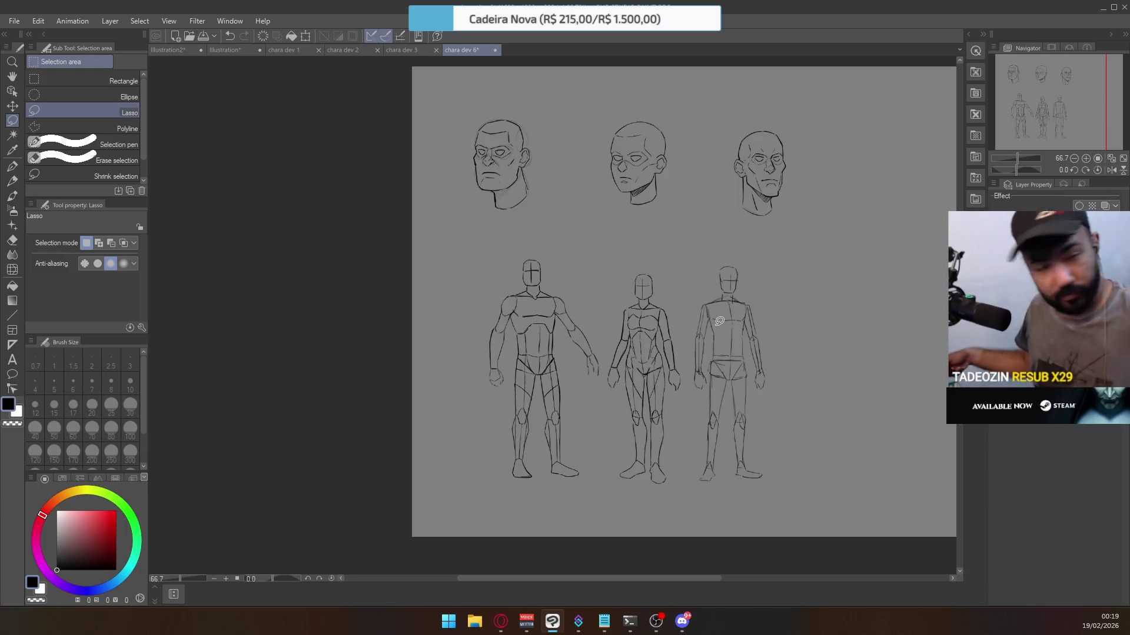
Lasso and move the right full-body figure further right and the left figure further left.
mouse_move(684, 351)
mouse_down()
mouse_move(782, 285)
mouse_move(756, 498)
mouse_move(692, 469)
mouse_move(694, 500)
mouse_up()
drag(741, 360, 774, 359)
click(677, 261)
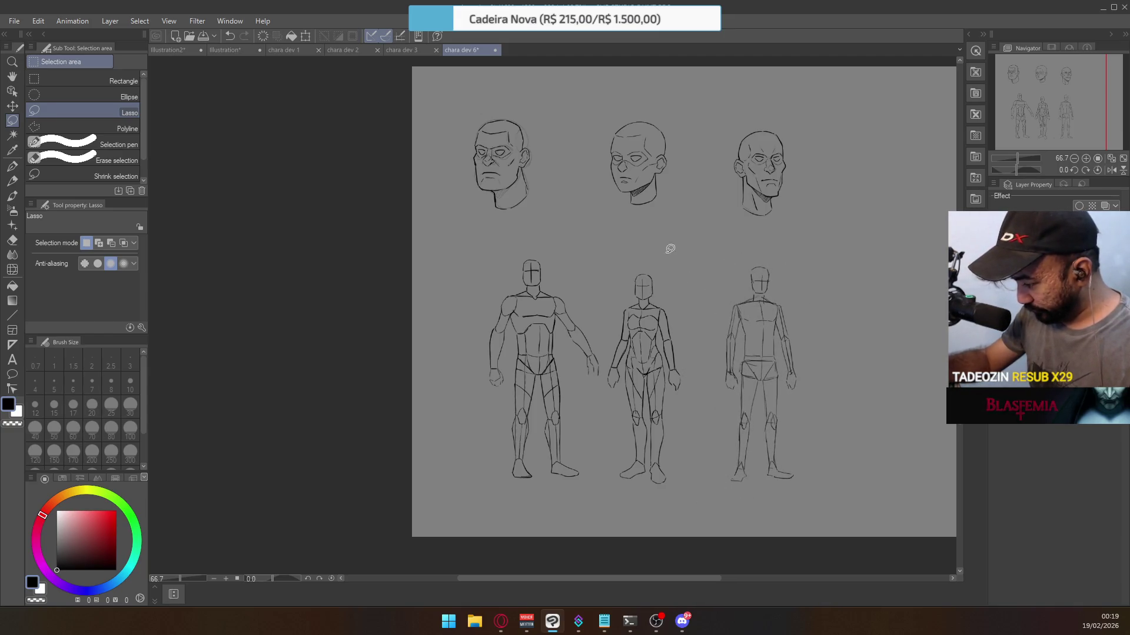
mouse_move(454, 352)
mouse_down()
mouse_move(582, 270)
mouse_move(607, 373)
mouse_move(569, 498)
mouse_move(465, 447)
mouse_up()
drag(559, 337, 534, 335)
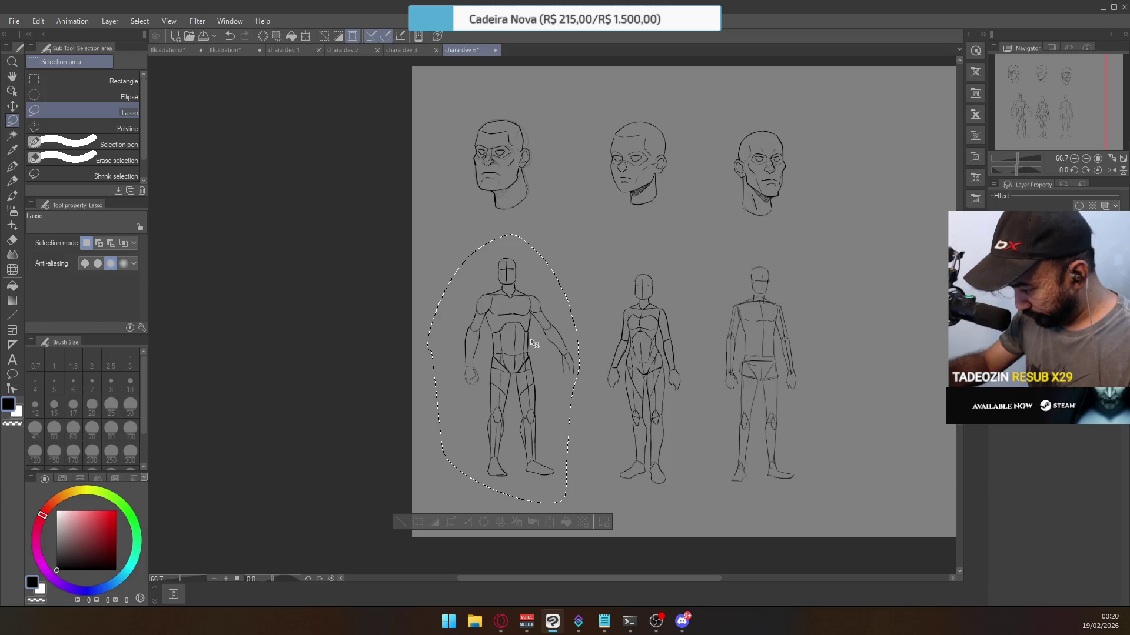
click(679, 267)
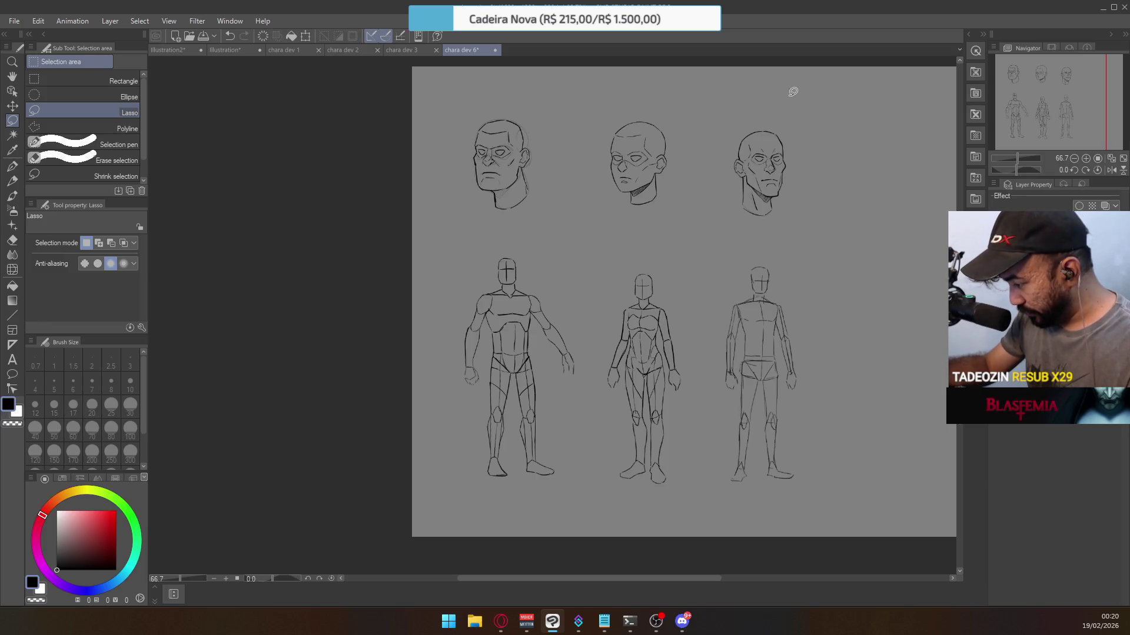
Lasso the middle full-body figure, nudge it slightly left, and deselect.
mouse_move(722, 234)
mouse_down()
mouse_move(803, 129)
mouse_move(719, 250)
mouse_up()
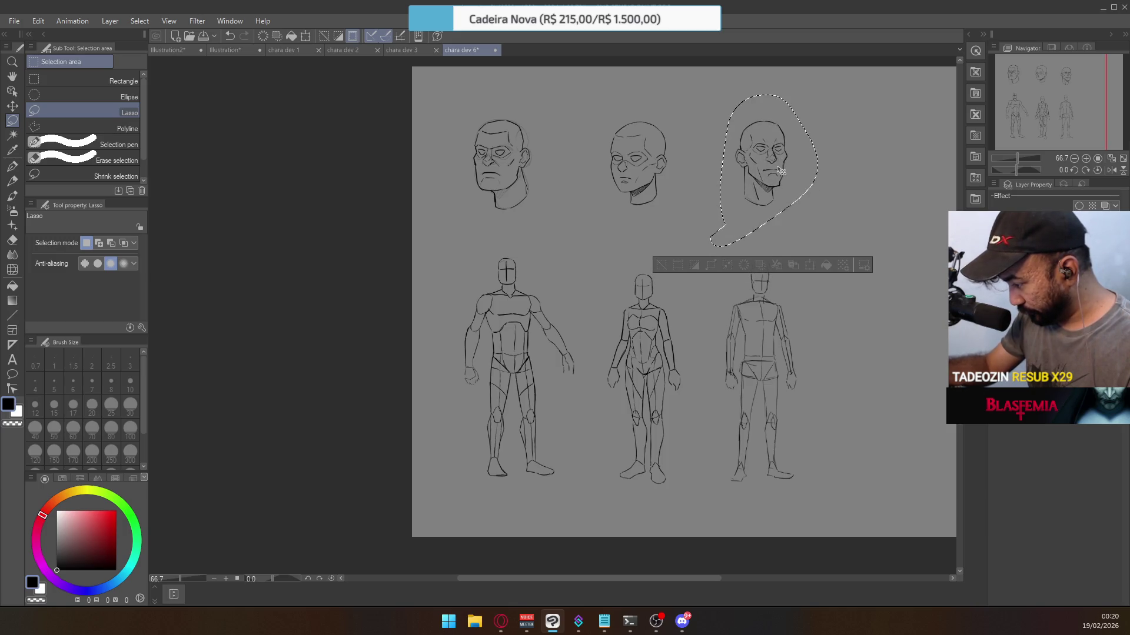
click(847, 144)
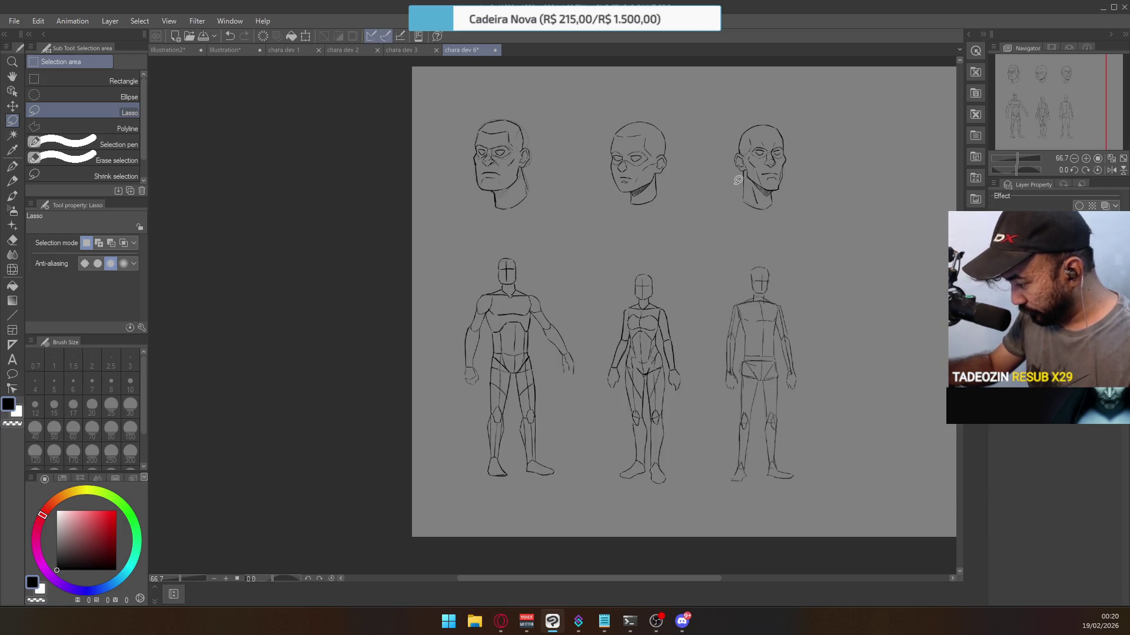
mouse_move(600, 490)
mouse_down()
mouse_move(650, 247)
mouse_move(693, 418)
mouse_move(669, 504)
mouse_up()
drag(667, 405, 663, 405)
click(695, 286)
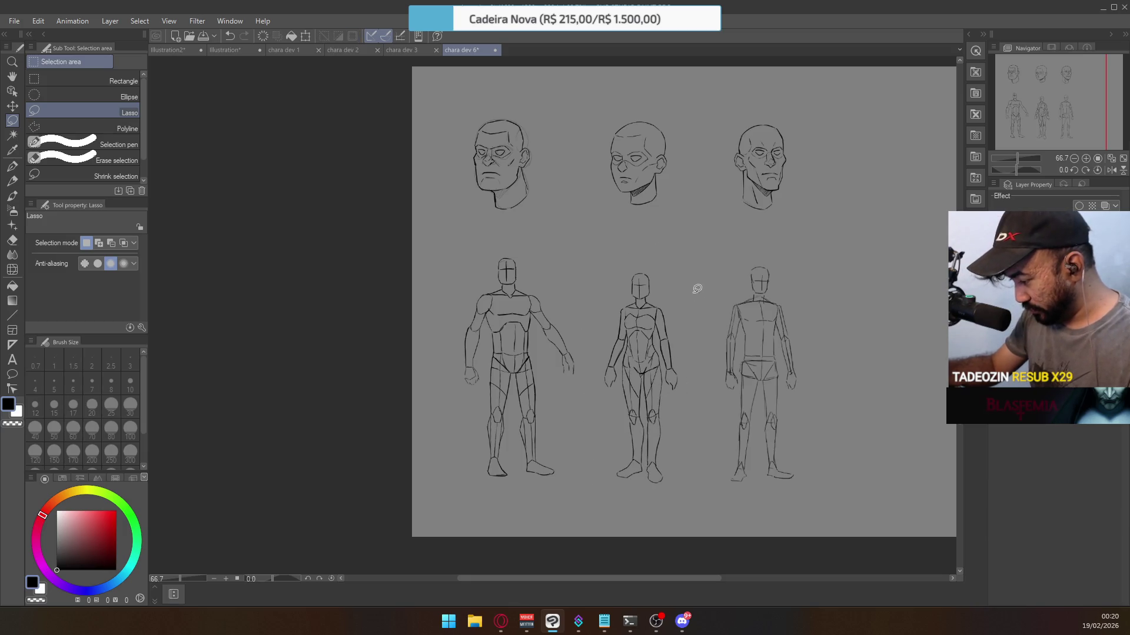
scroll(691, 286, up, 3)
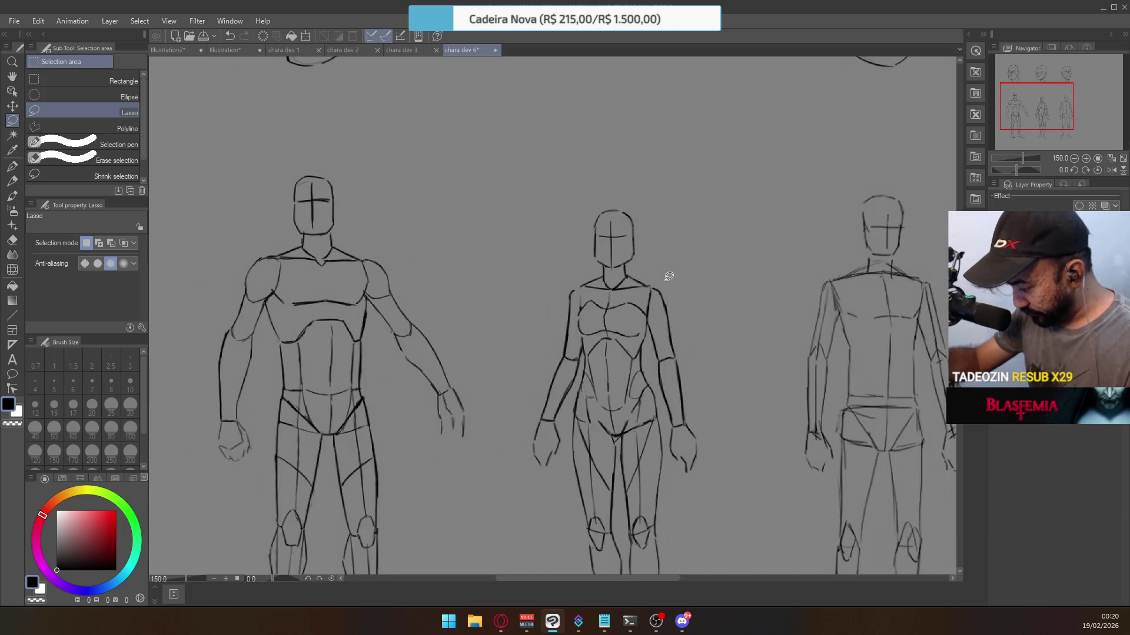
Ink G-pen strokes on the middle figure's left hip and waist, undoing to redraw, then zoom out.
click(13, 166)
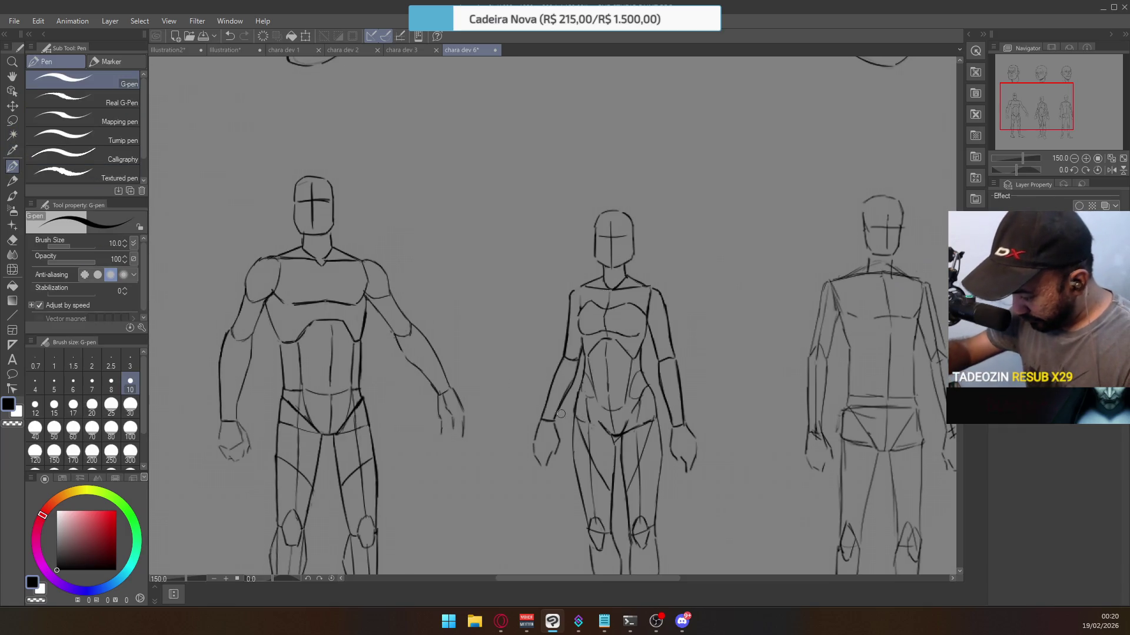
key(ctrl+z)
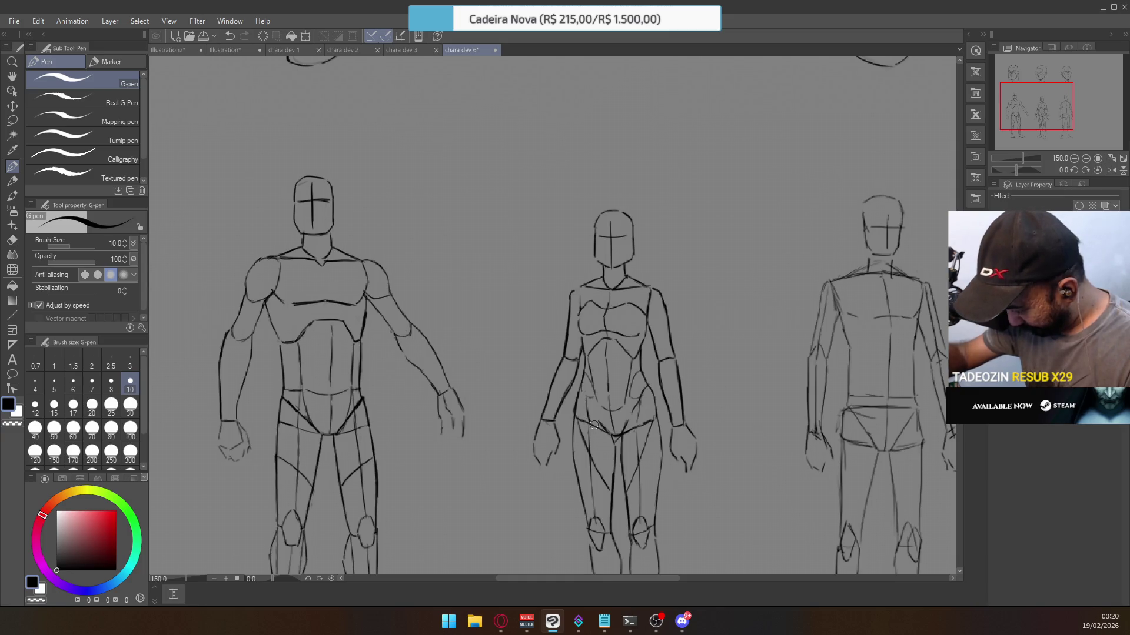
drag(580, 419, 606, 437)
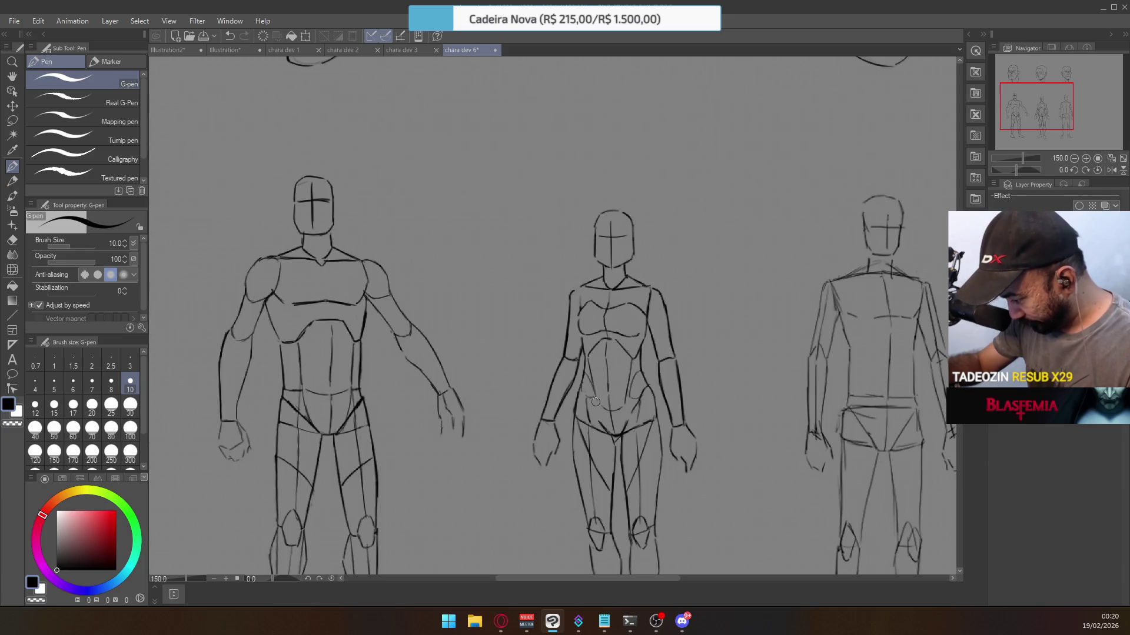
drag(585, 393, 602, 421)
key(ctrl+z)
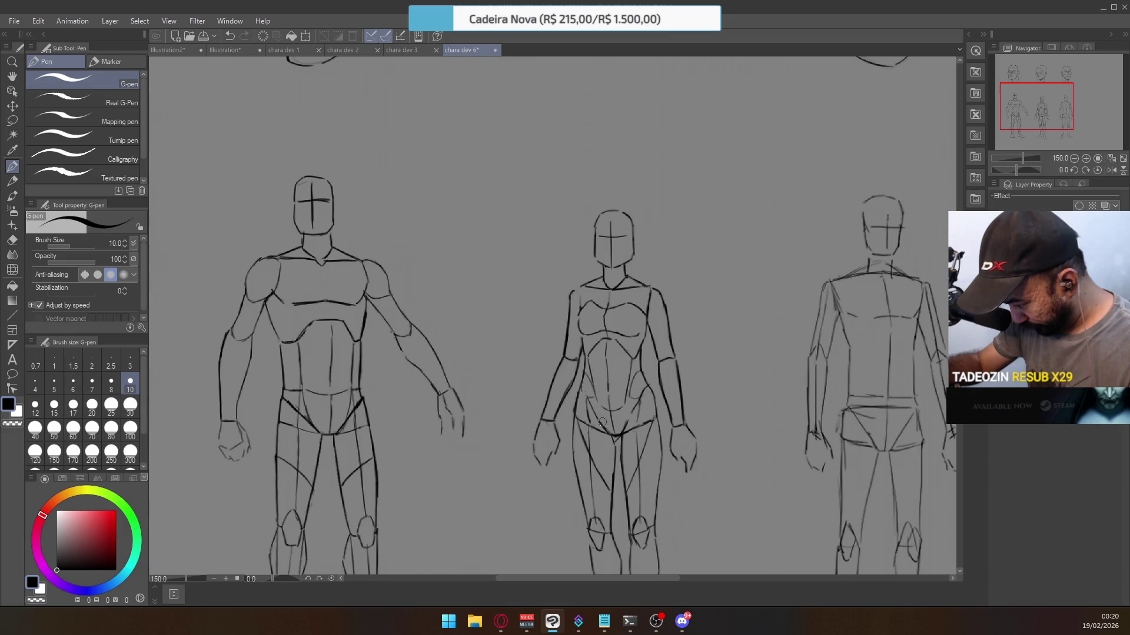
ctrl+alt+click(708, 387)
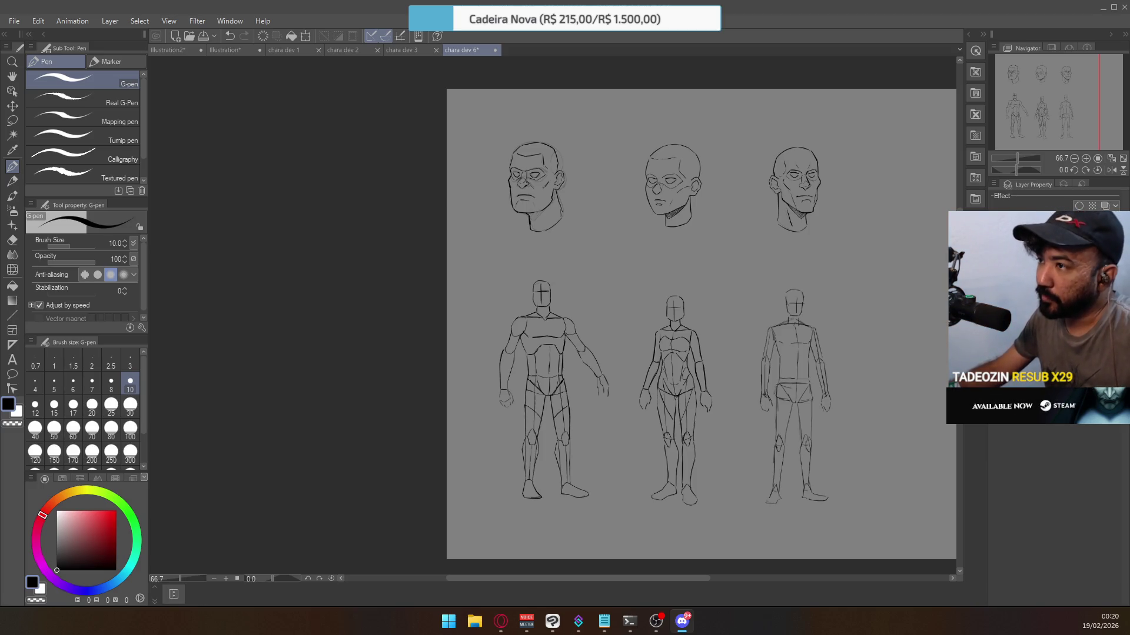
key(alt+Tab)
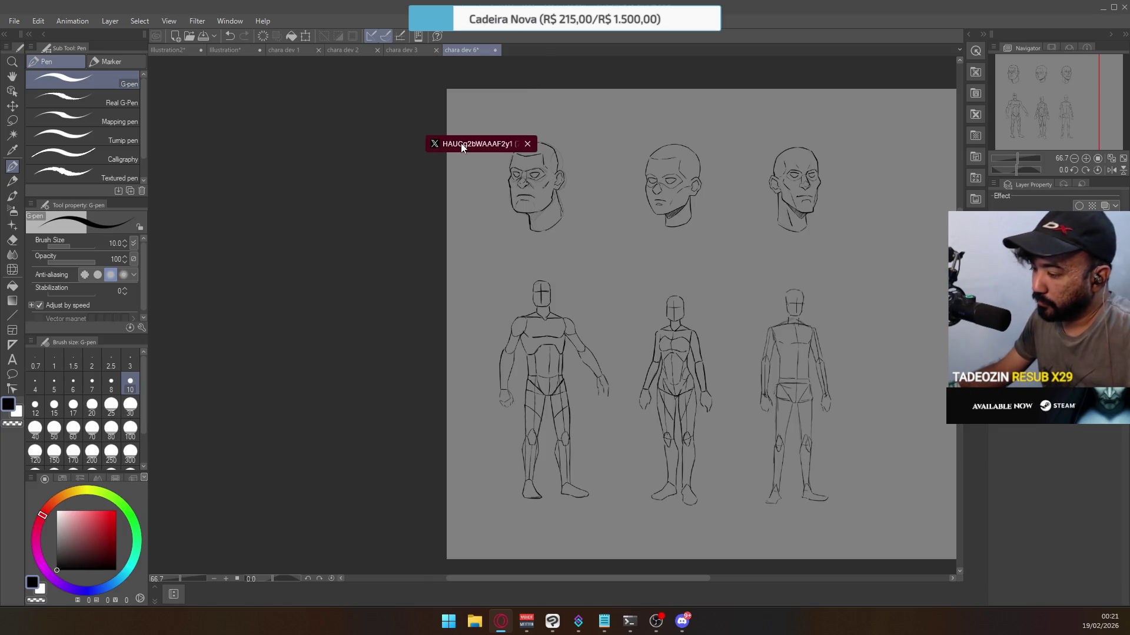
key(alt+Tab)
Enlarge the reference image to full size, look it over, then close the browser.
click(612, 190)
scroll(613, 190, up, 10)
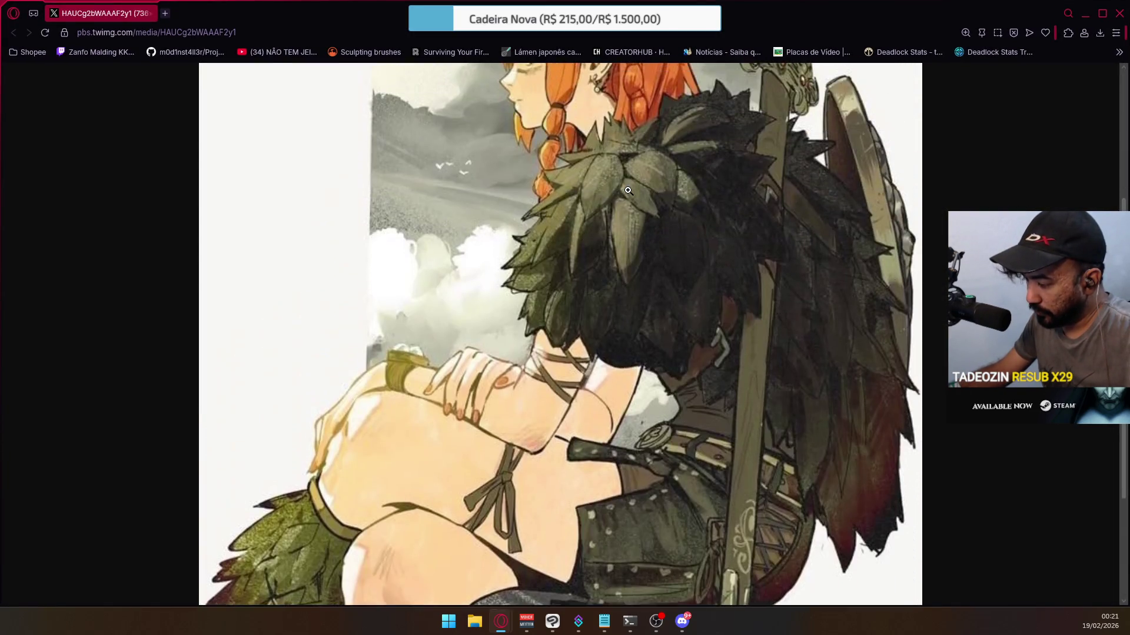
ctrl+scroll(626, 197, down, 4)
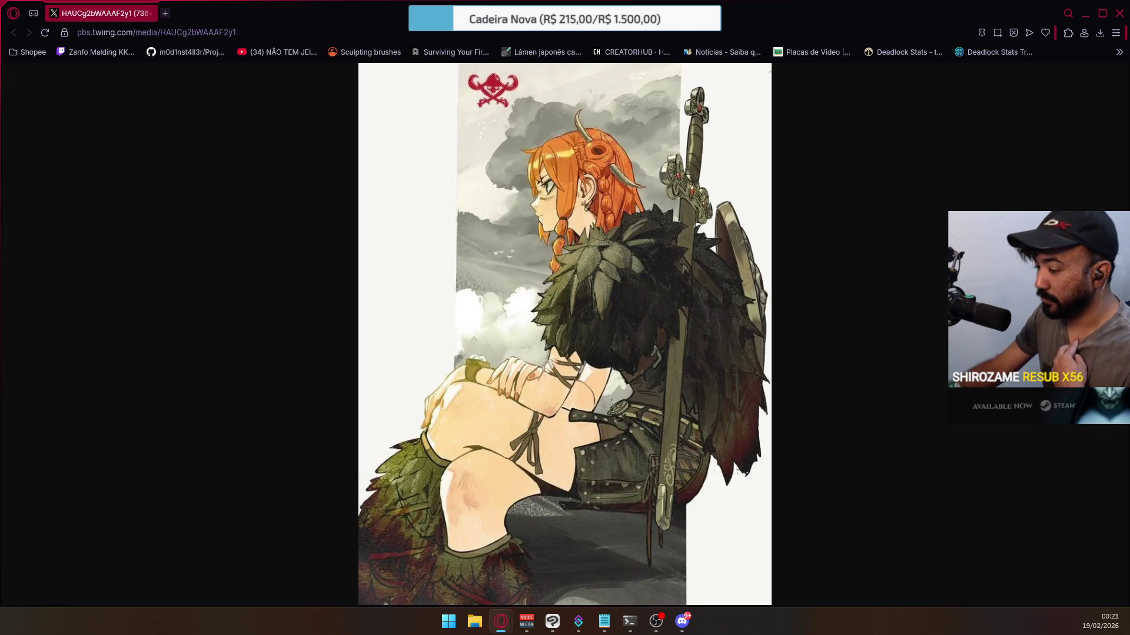
click(1119, 13)
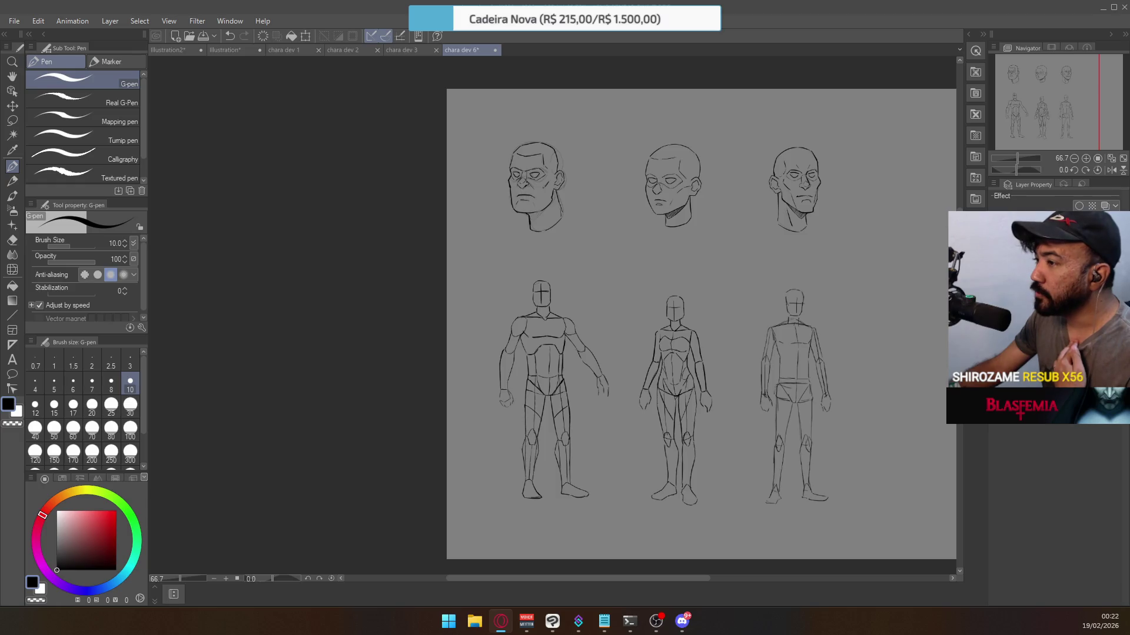
Return to the browser and view the reference image full size again before closing it.
key(alt+Tab)
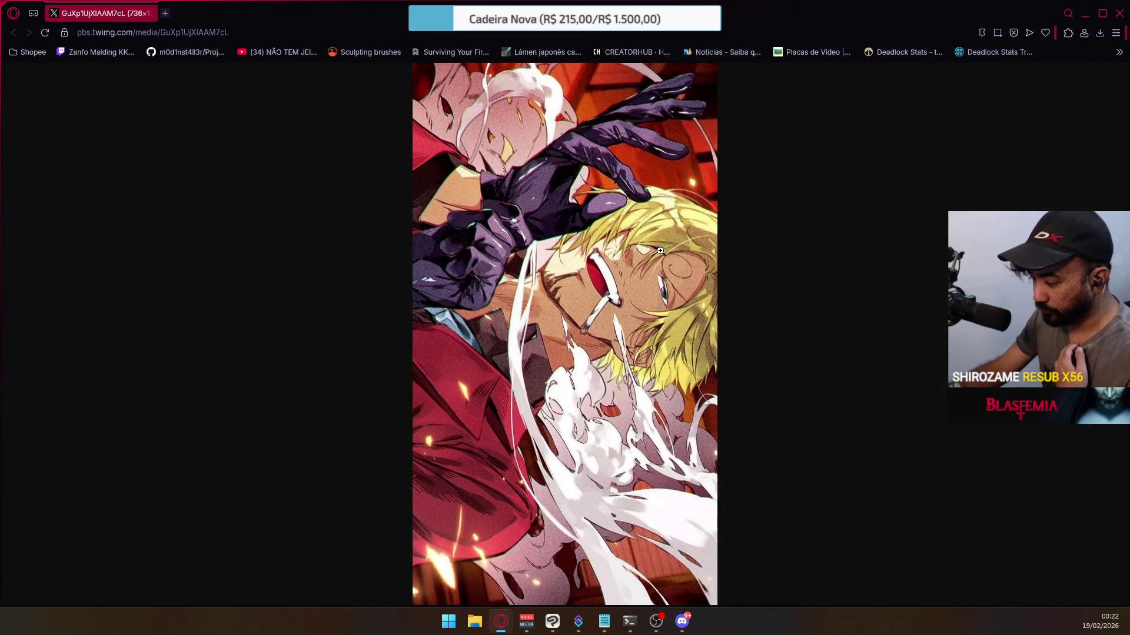
click(660, 252)
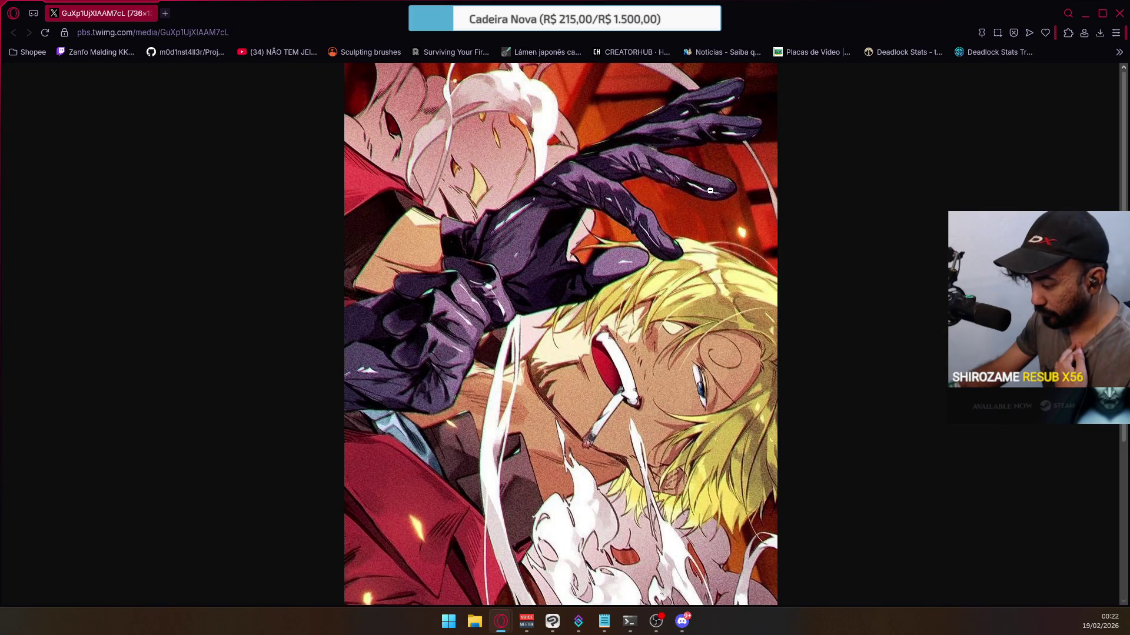
scroll(710, 190, down, 5)
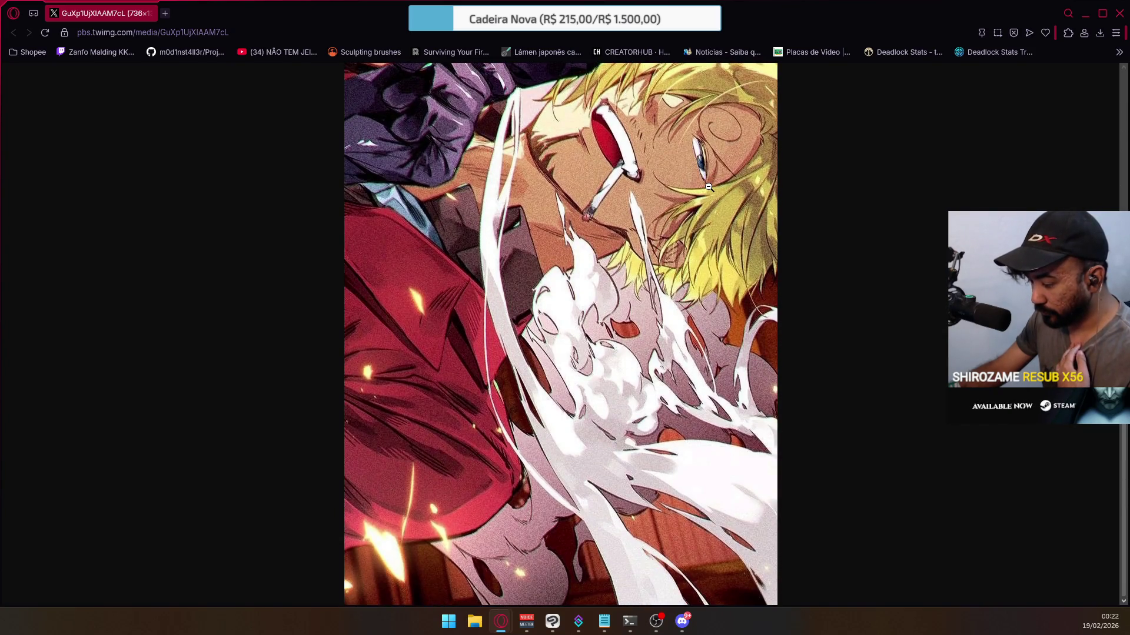
scroll(709, 187, up, 5)
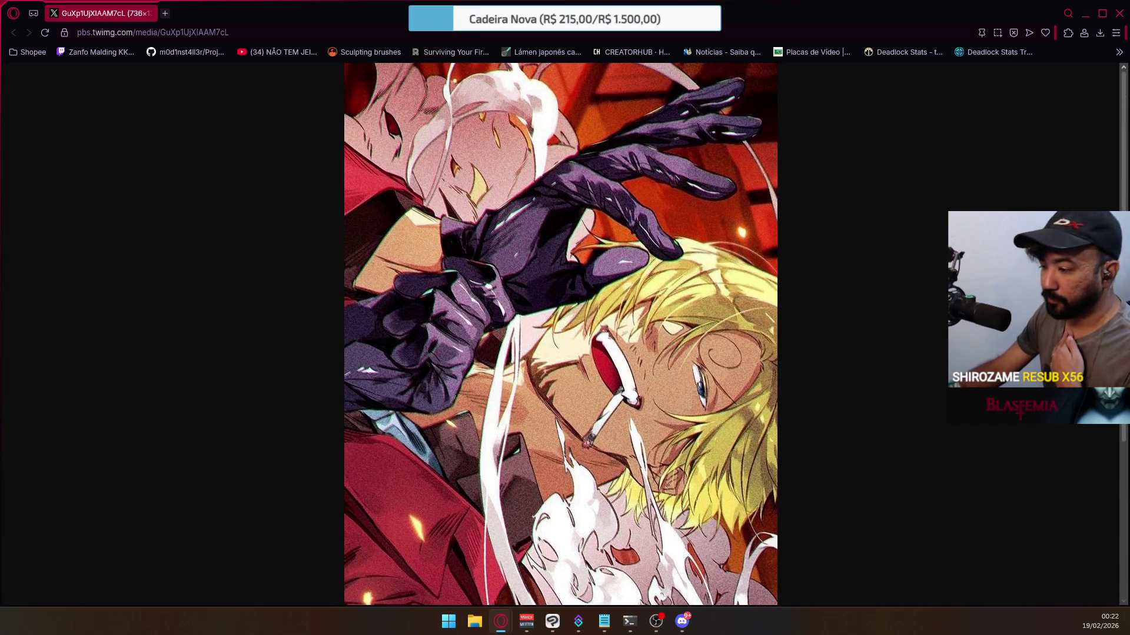
click(1119, 14)
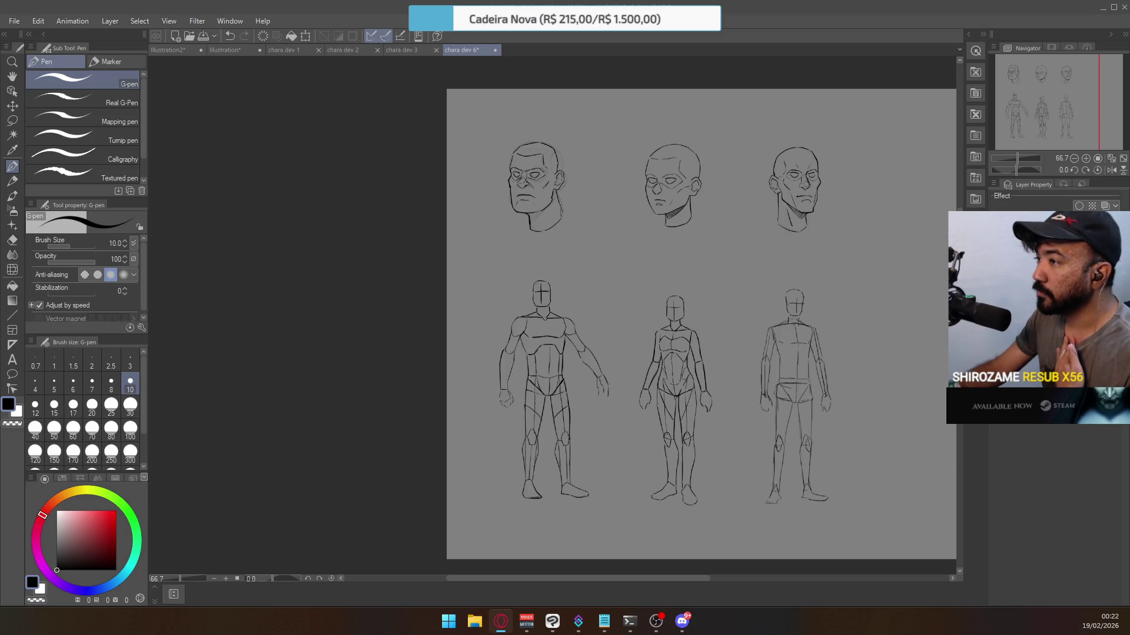
Open the lightning-clash reference image, enlarge it, fit it to the window, then close its tab.
click(577, 81)
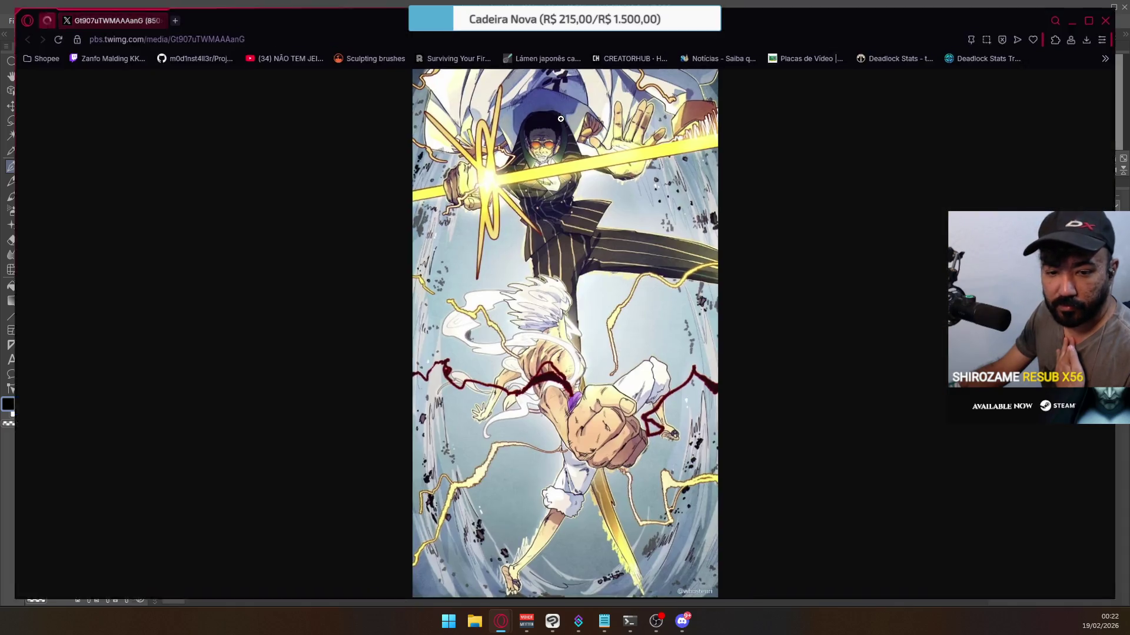
click(605, 195)
scroll(605, 195, down, 5)
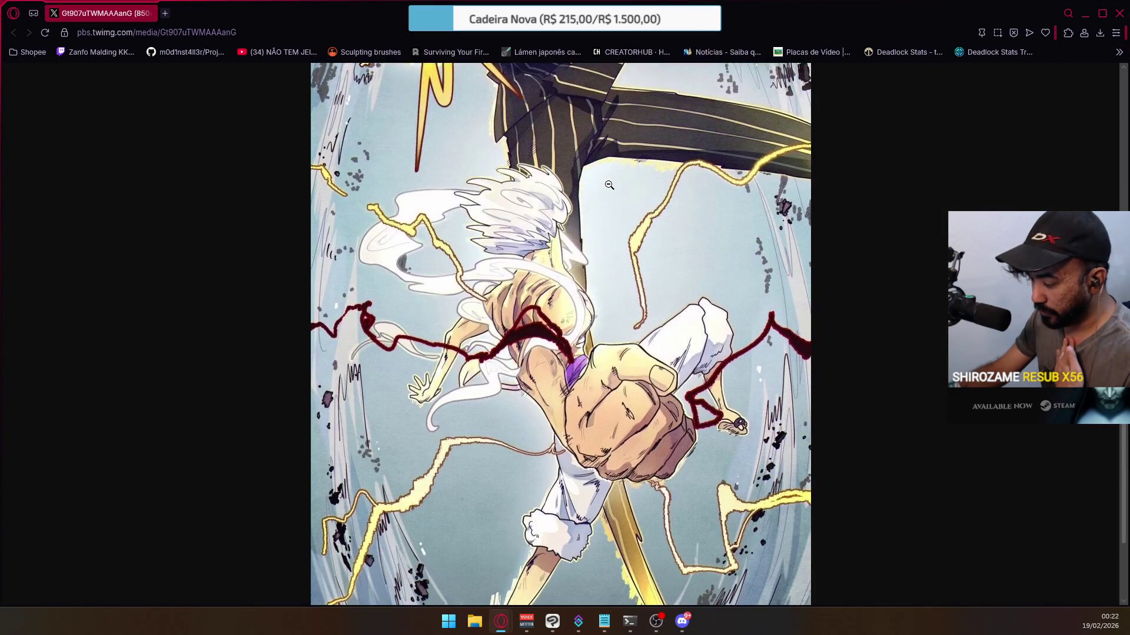
click(646, 186)
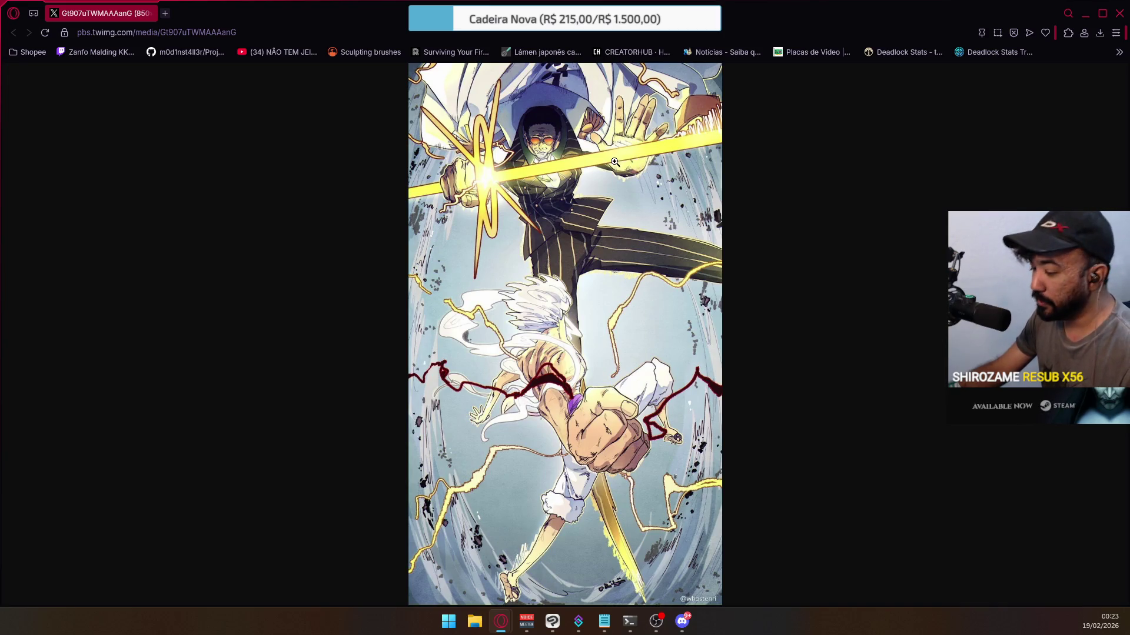
click(152, 13)
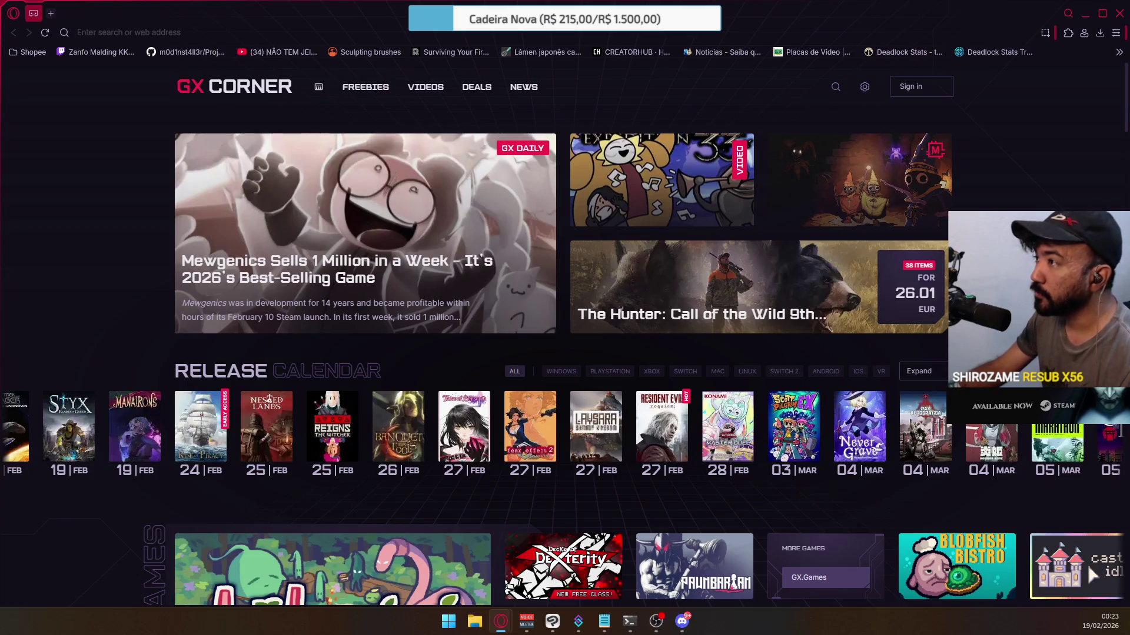
click(542, 51)
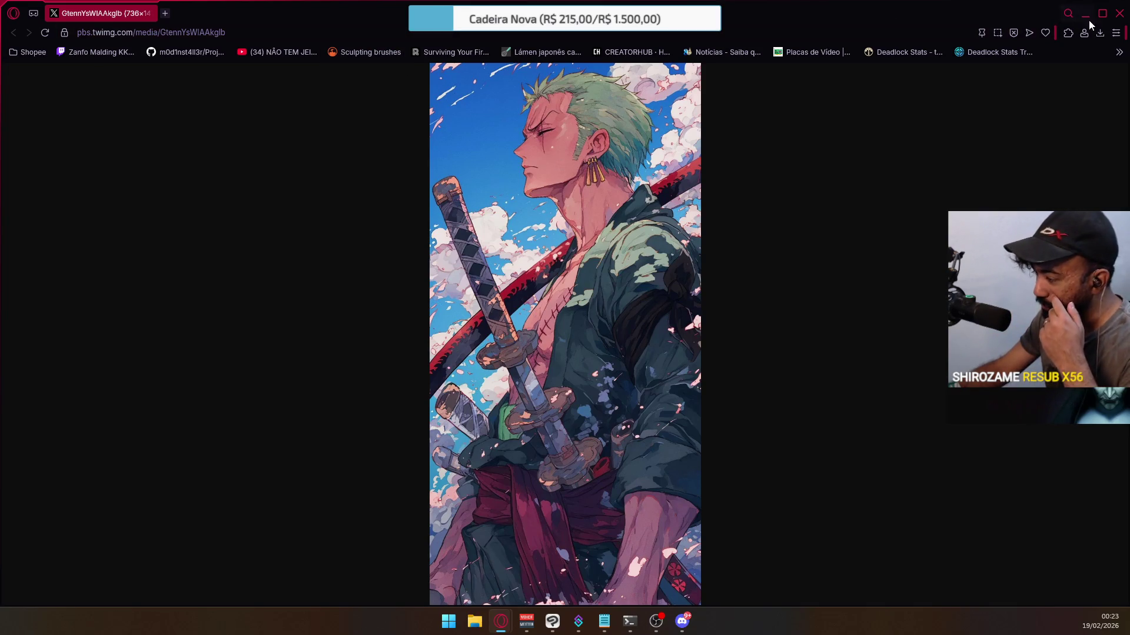
key(ctrl+w)
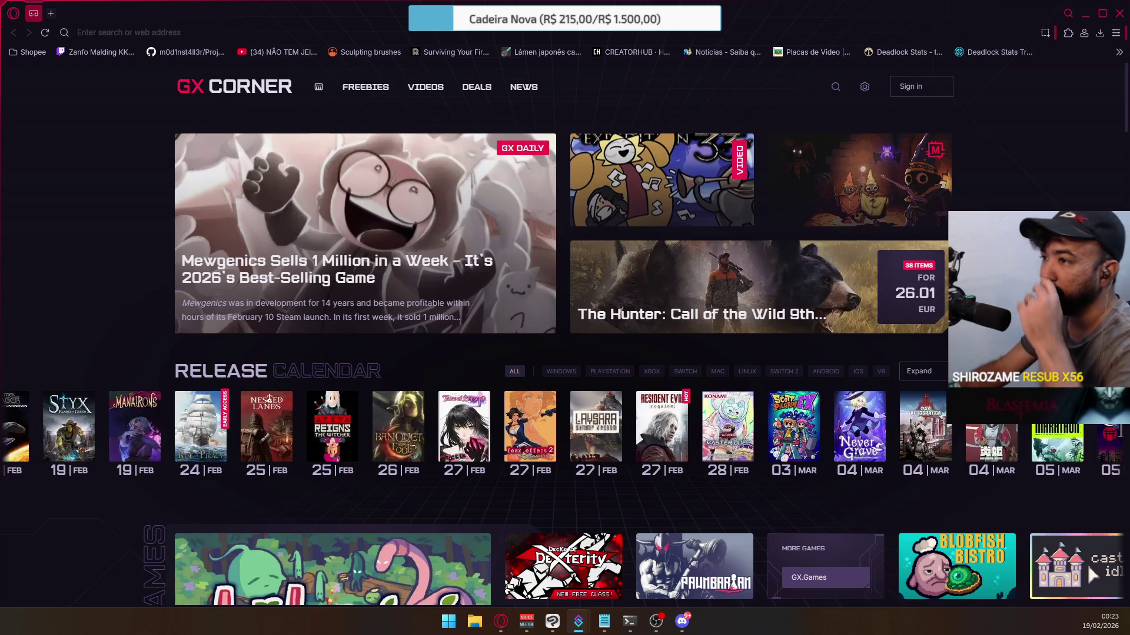
click(1087, 564)
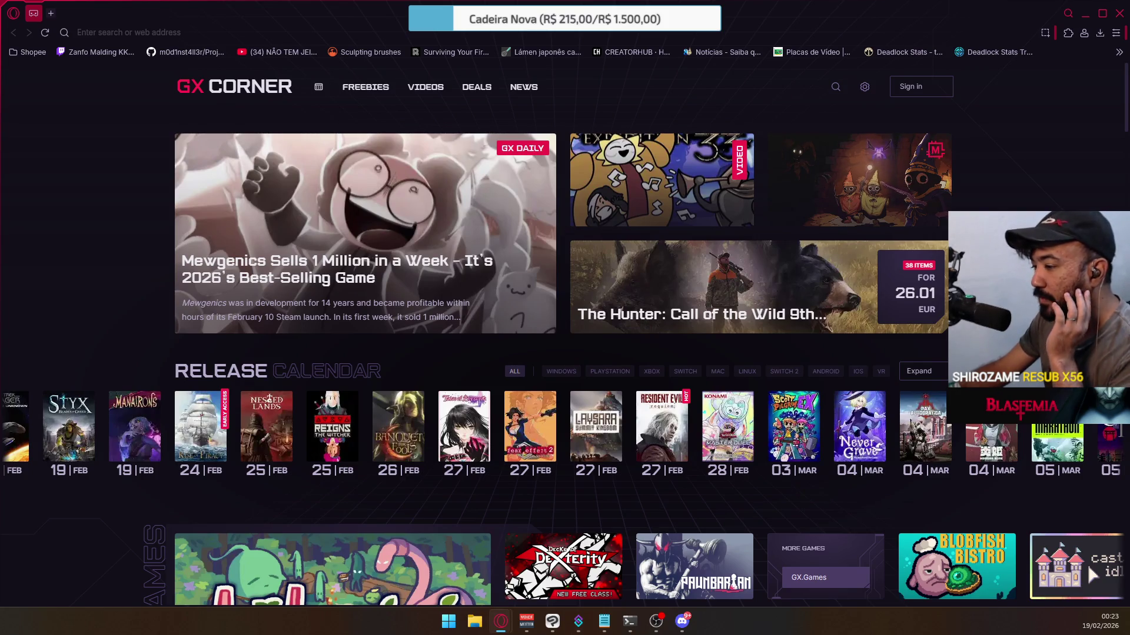
key(alt+Tab)
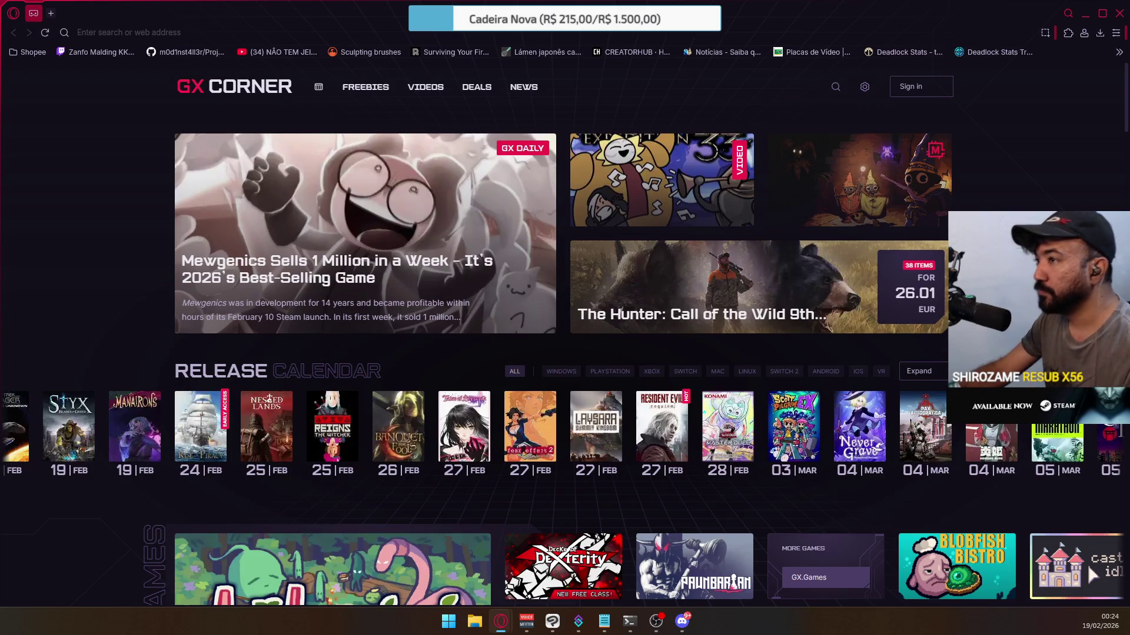
key(ctrl+shift+t)
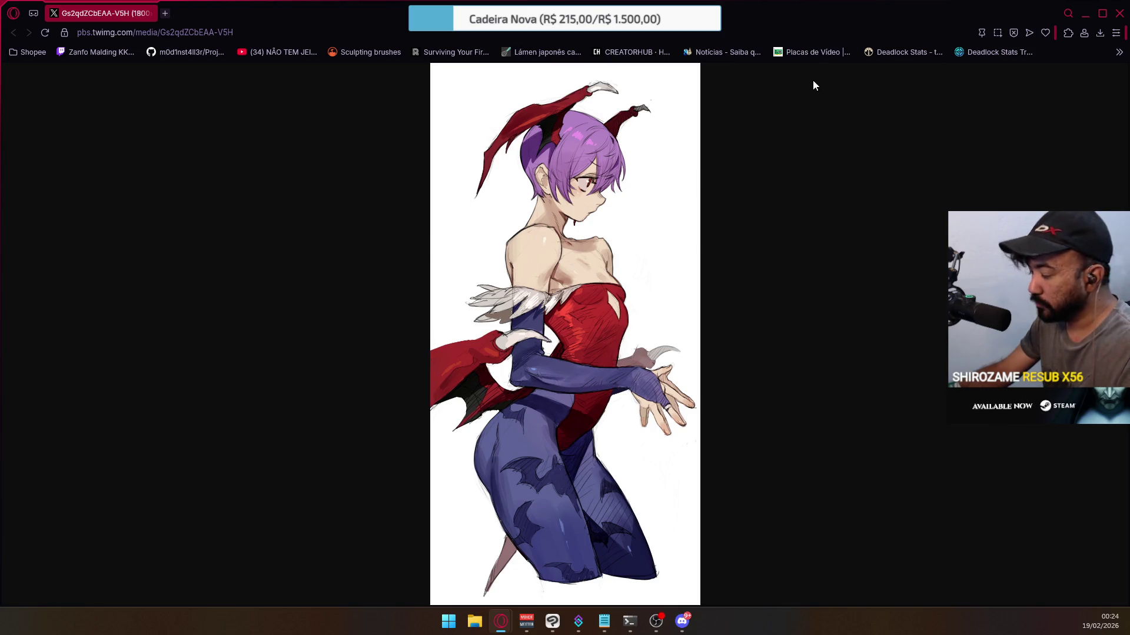
key(ctrl+w)
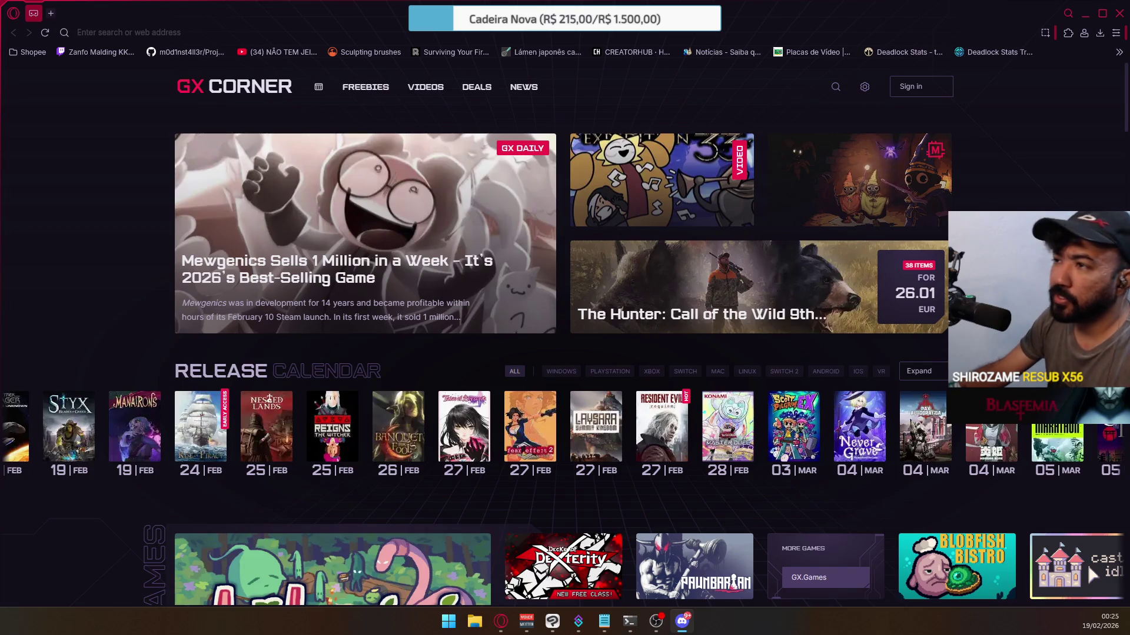
key(alt+Tab)
Scroll back through older art posts in the Nakisa #references channel, then bring Opera GX forward.
scroll(639, 213, up, 8)
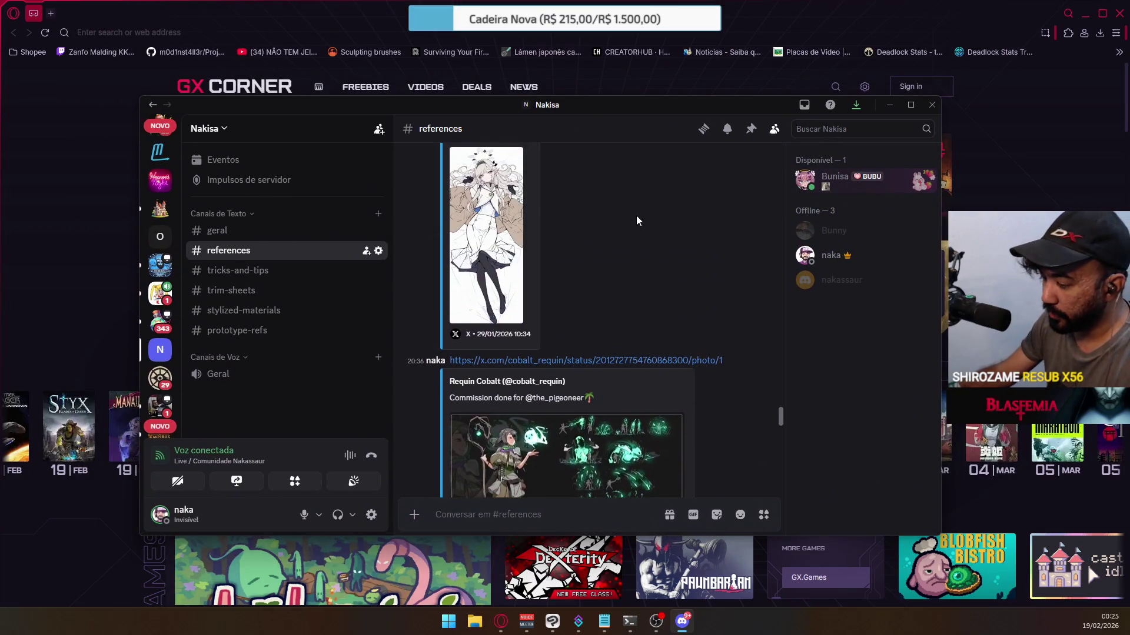
scroll(703, 276, up, 10)
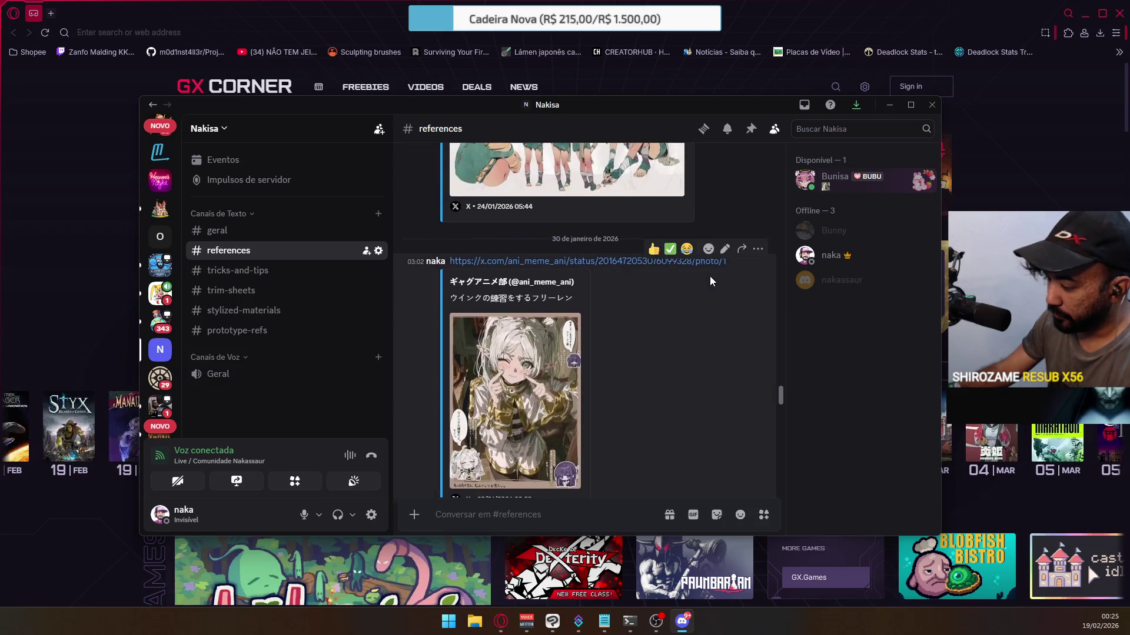
scroll(705, 266, up, 10)
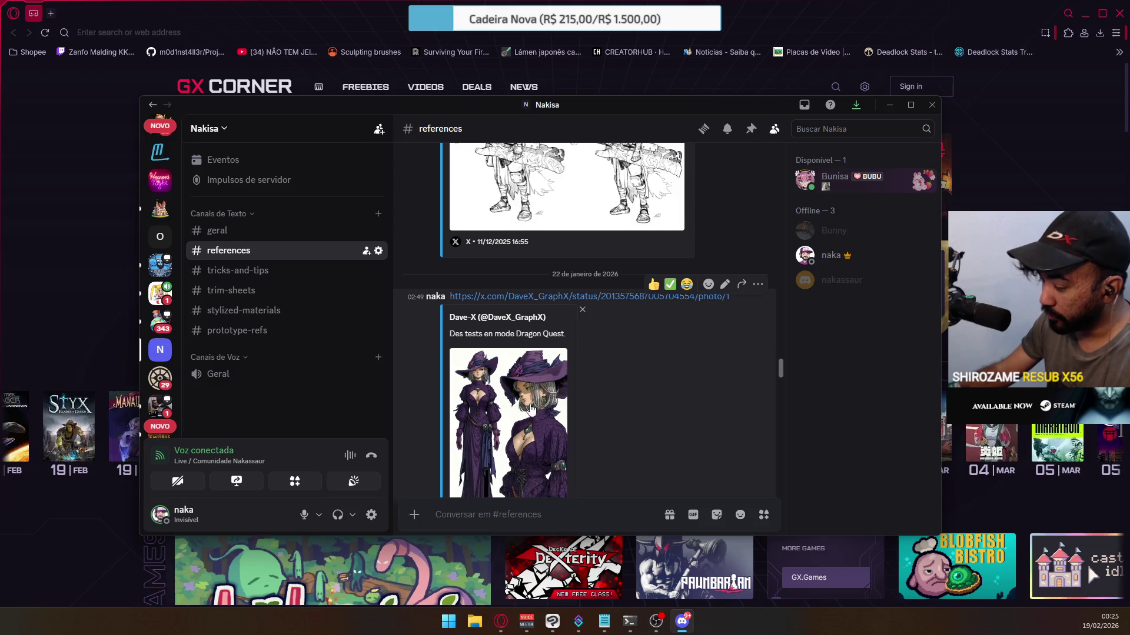
scroll(532, 369, down, 2)
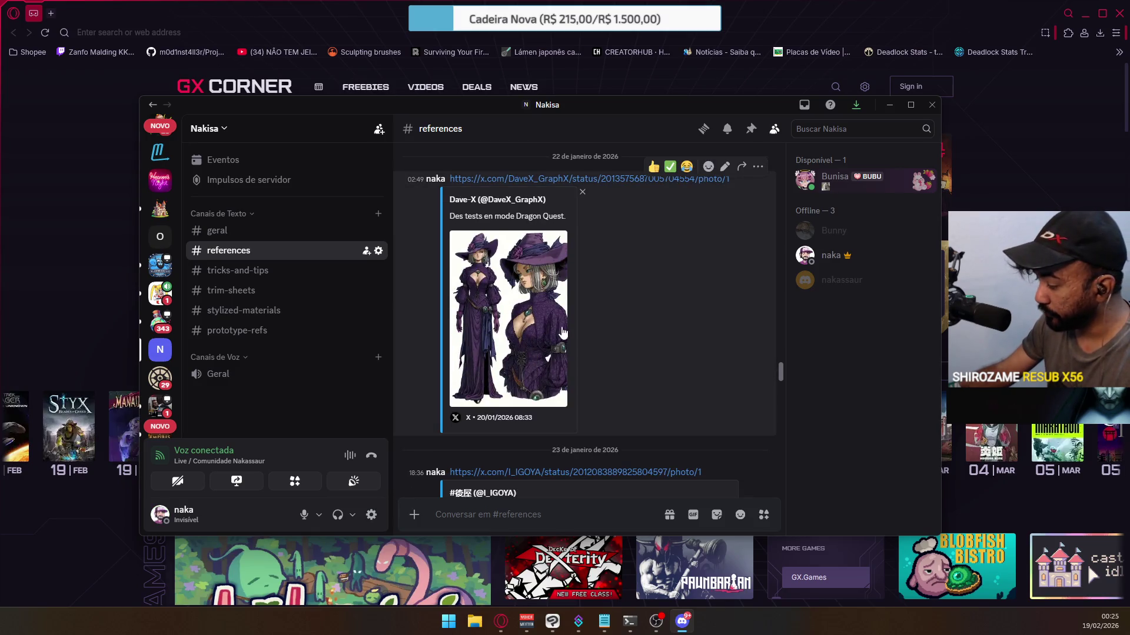
scroll(650, 334, up, 3)
scroll(650, 333, up, 8)
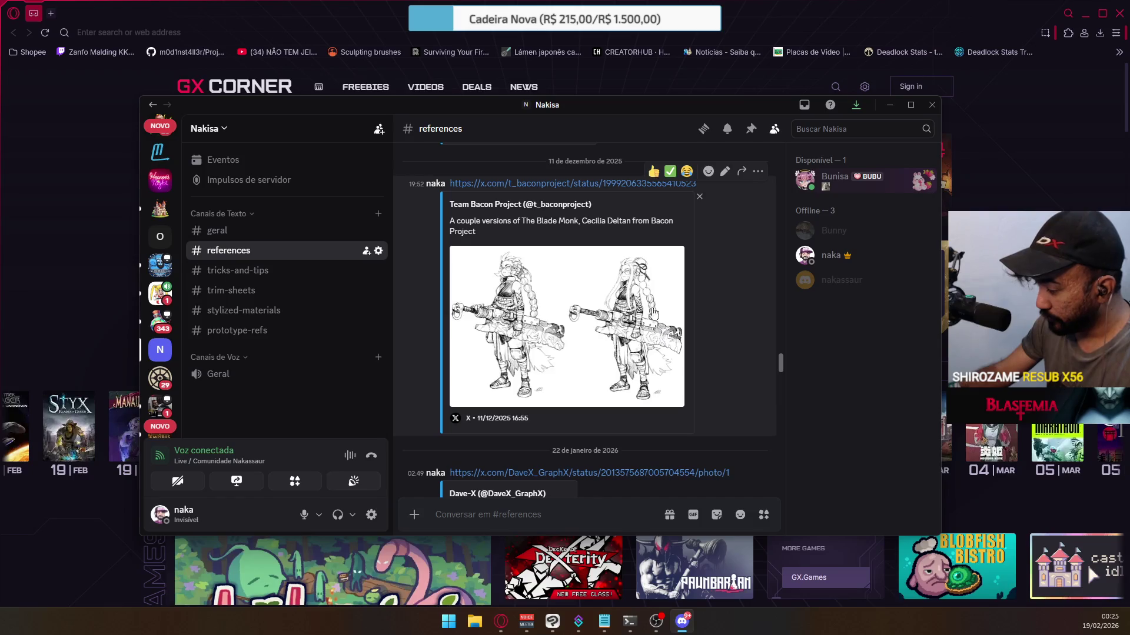
scroll(653, 328, up, 10)
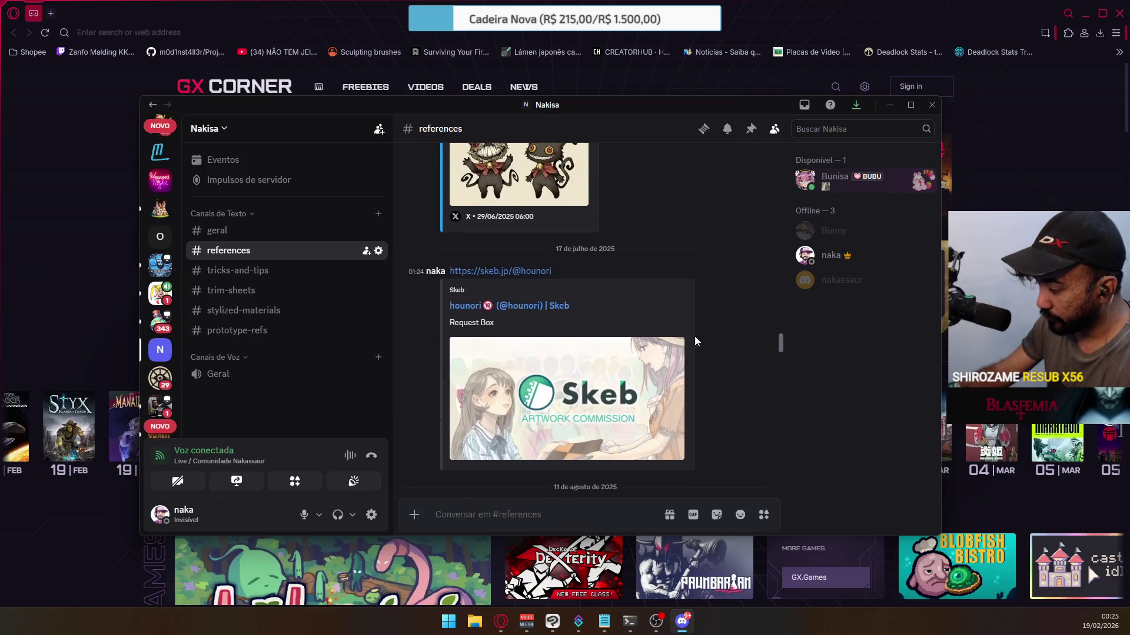
scroll(704, 338, up, 8)
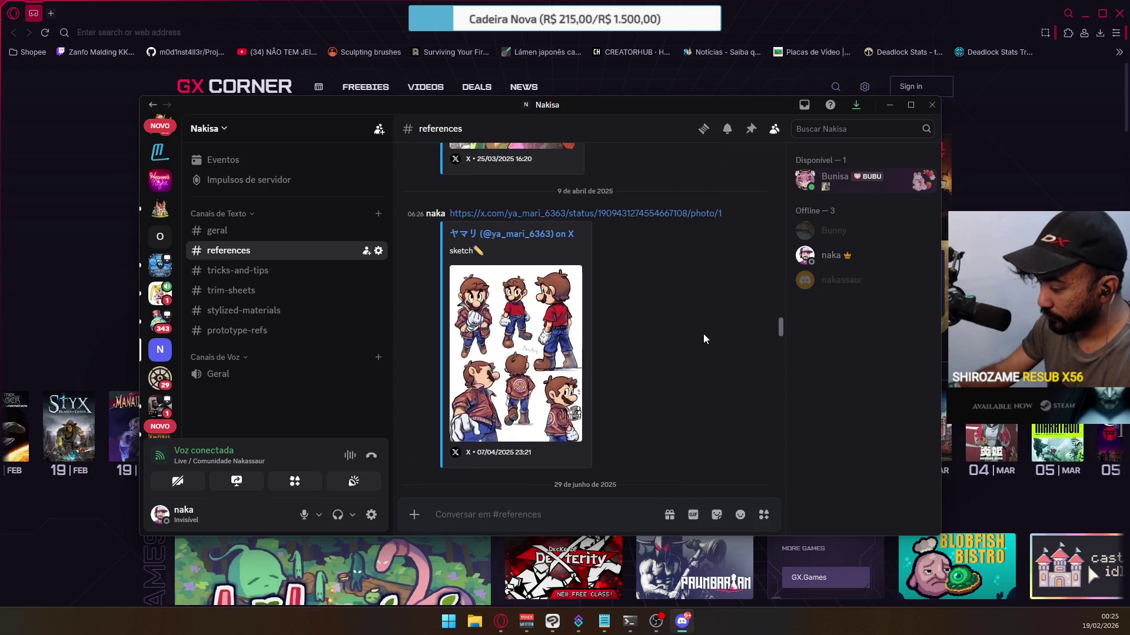
scroll(678, 341, up, 5)
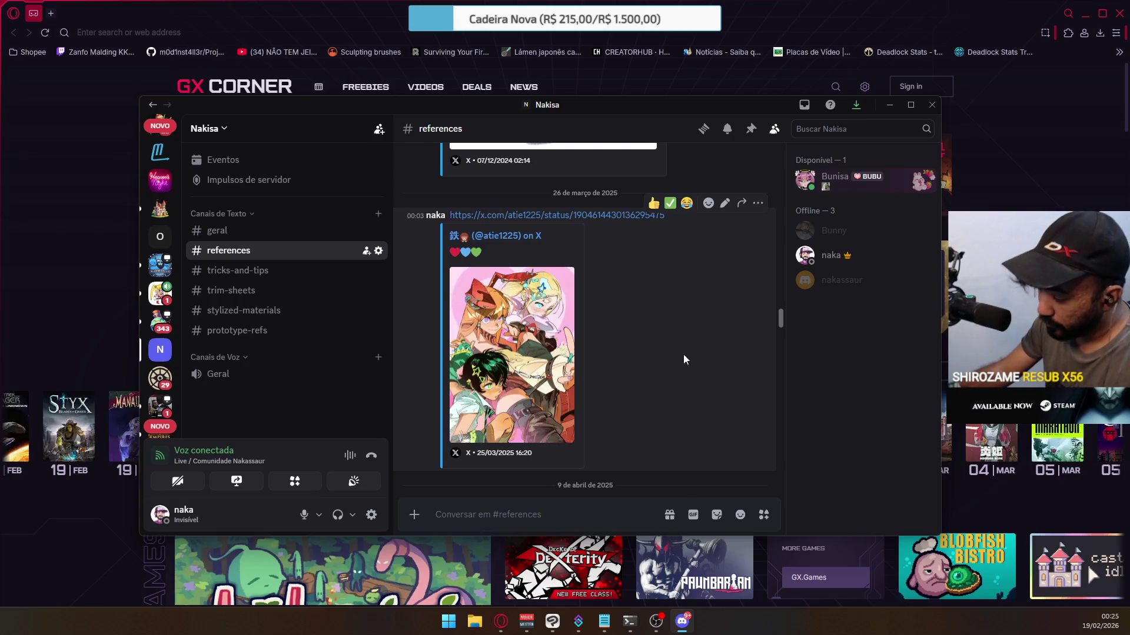
scroll(689, 344, up, 6)
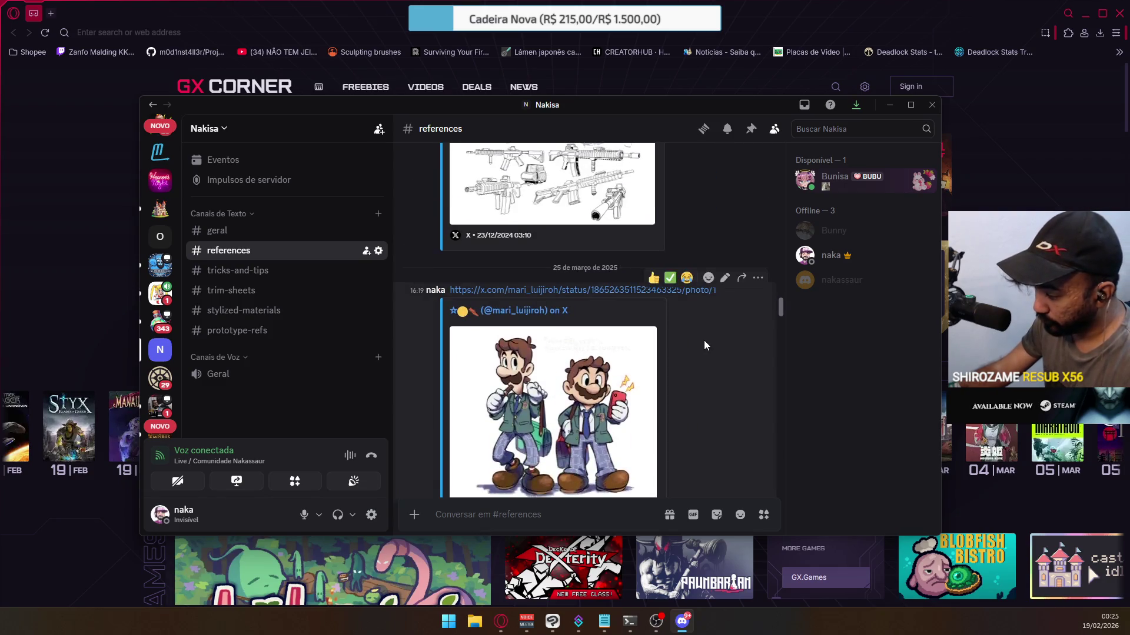
scroll(706, 346, up, 3)
scroll(697, 341, up, 4)
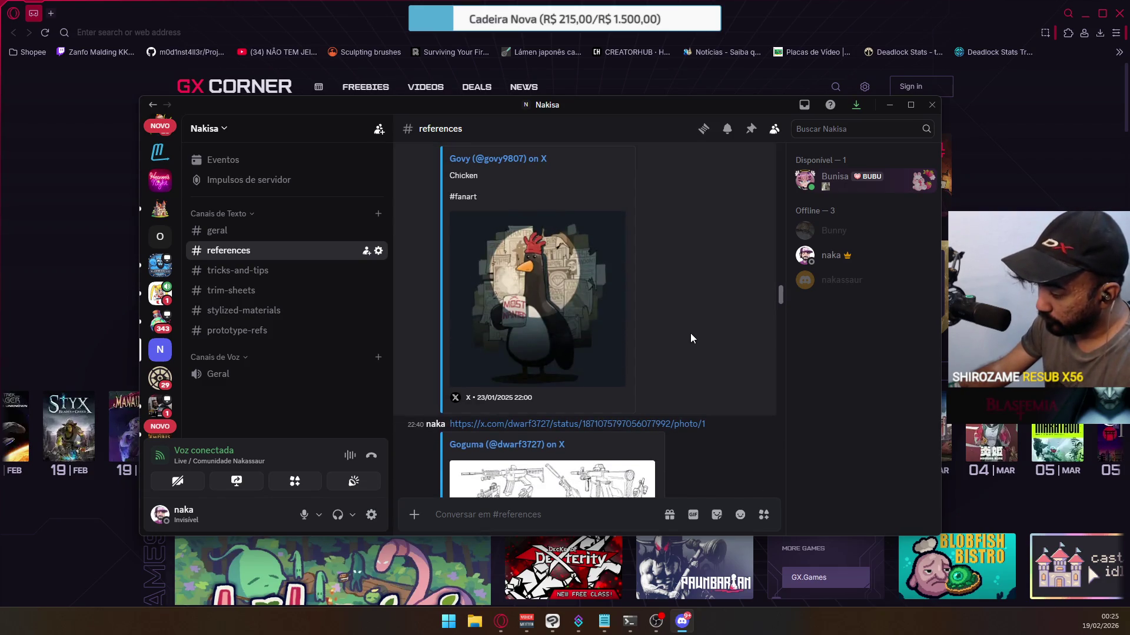
scroll(690, 333, up, 6)
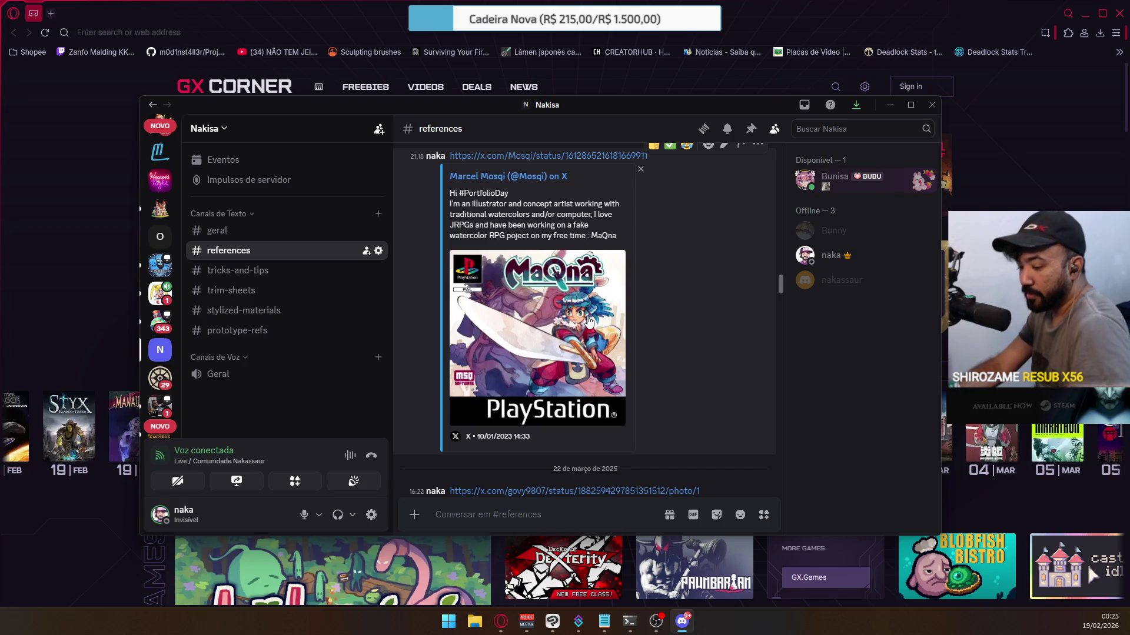
scroll(598, 341, up, 4)
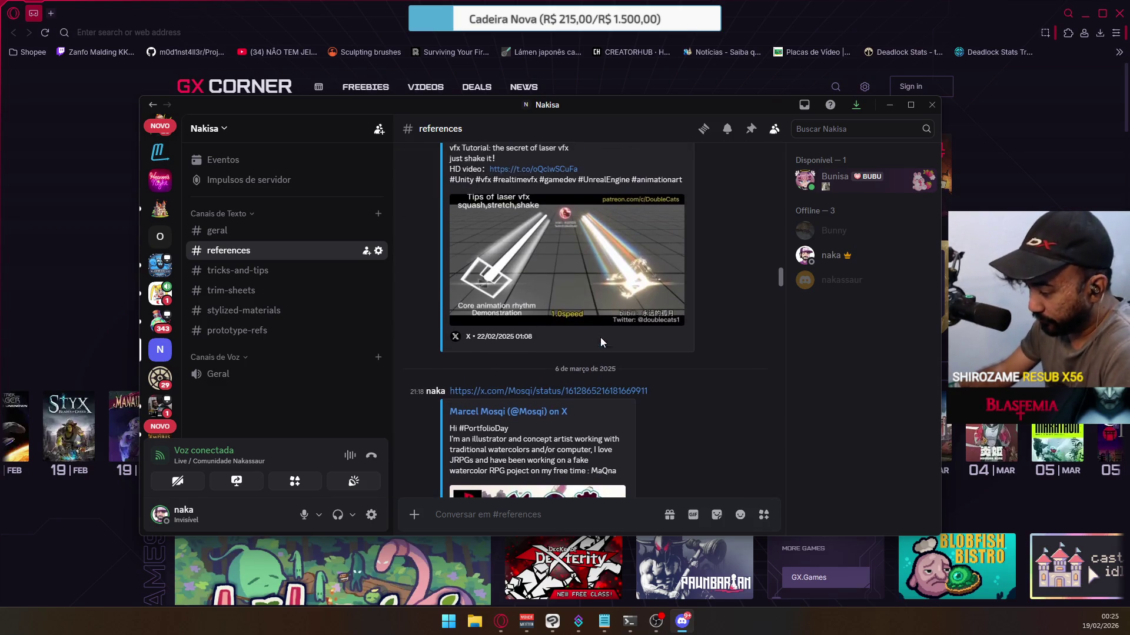
scroll(612, 340, up, 6)
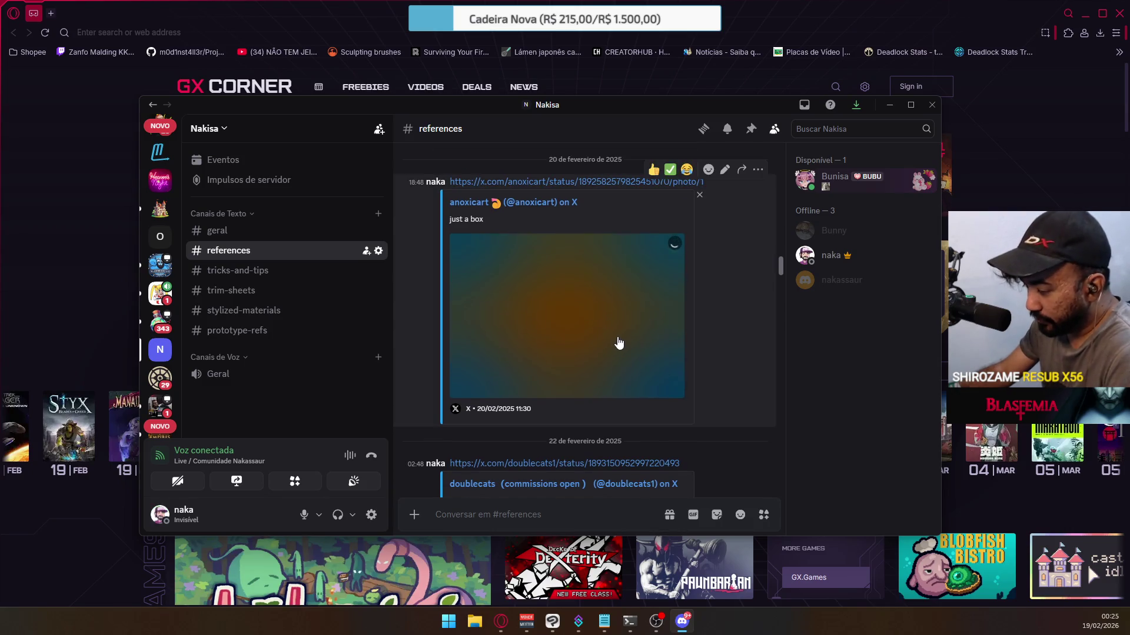
scroll(615, 347, up, 5)
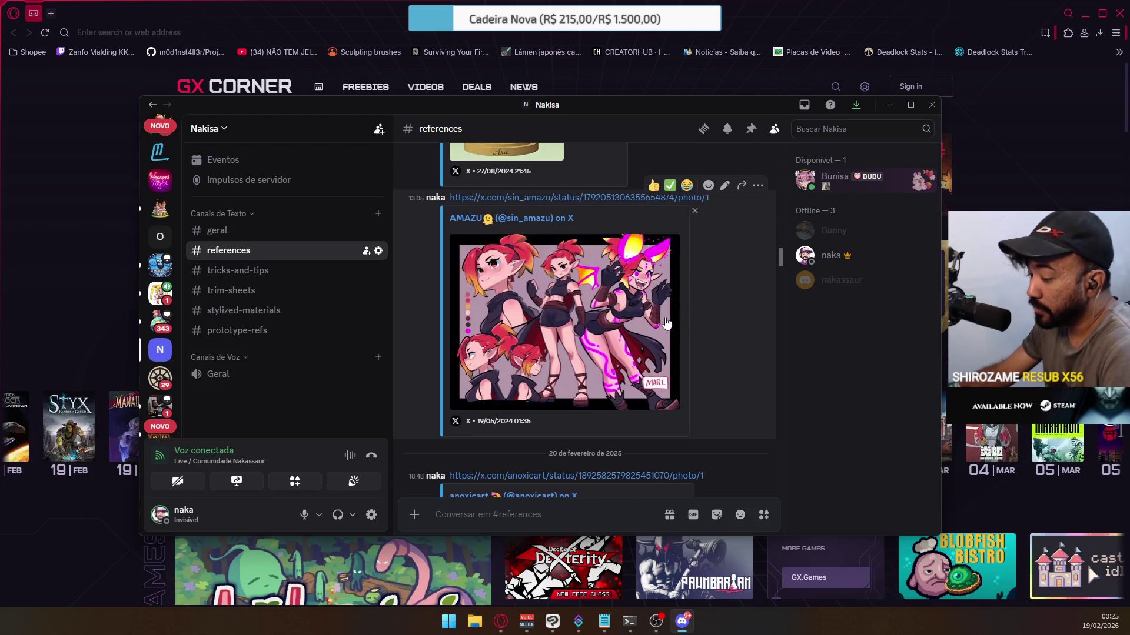
scroll(706, 347, up, 8)
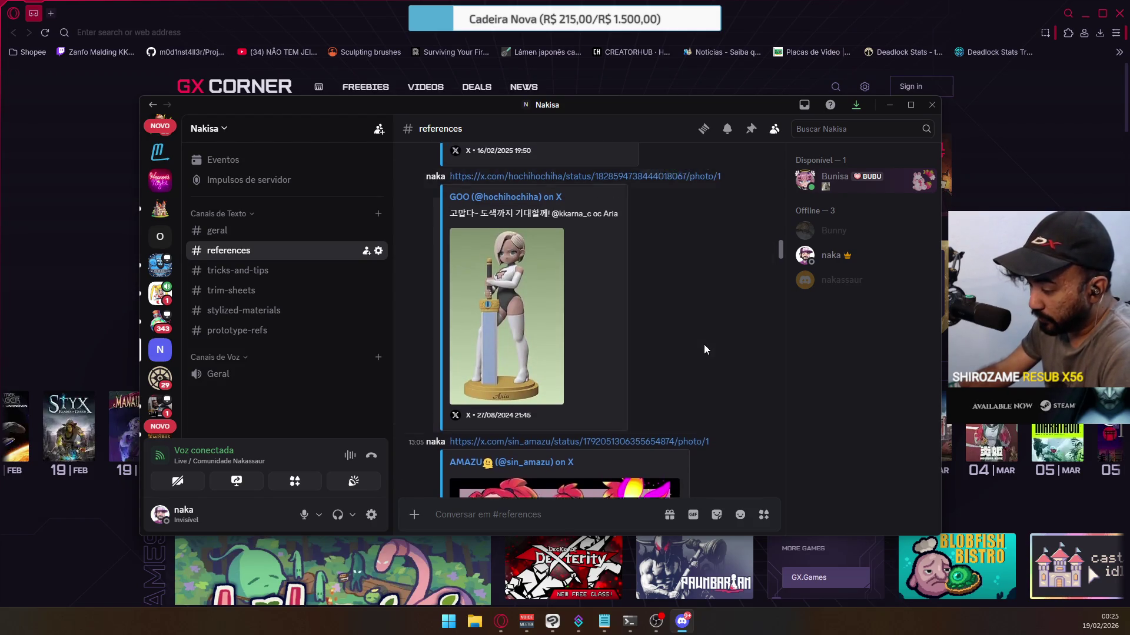
scroll(703, 343, up, 2)
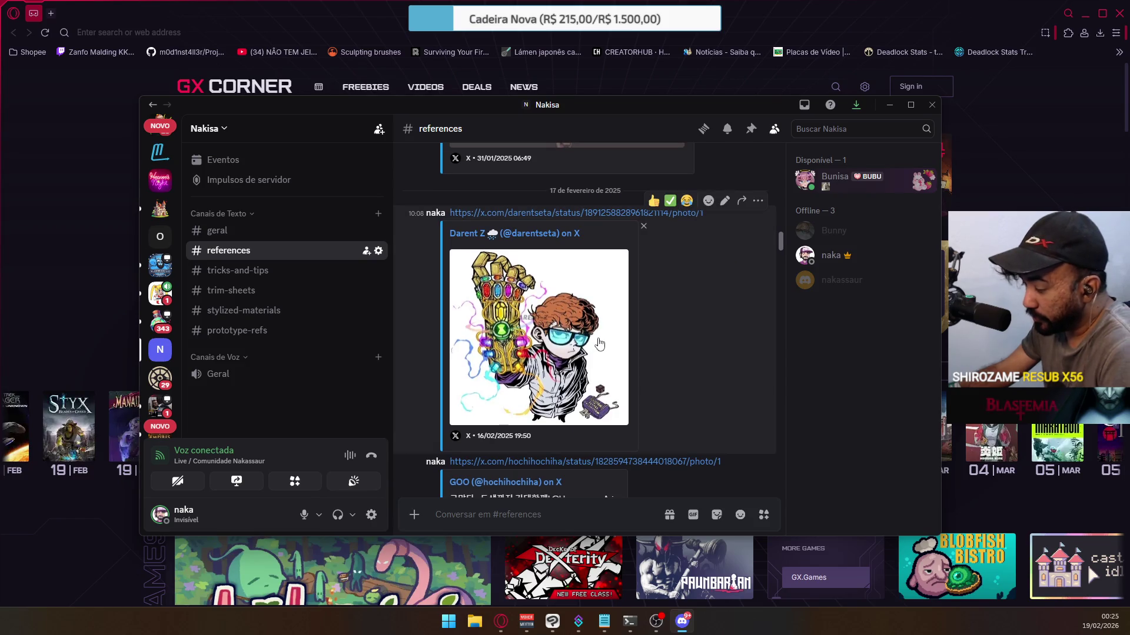
scroll(700, 338, up, 10)
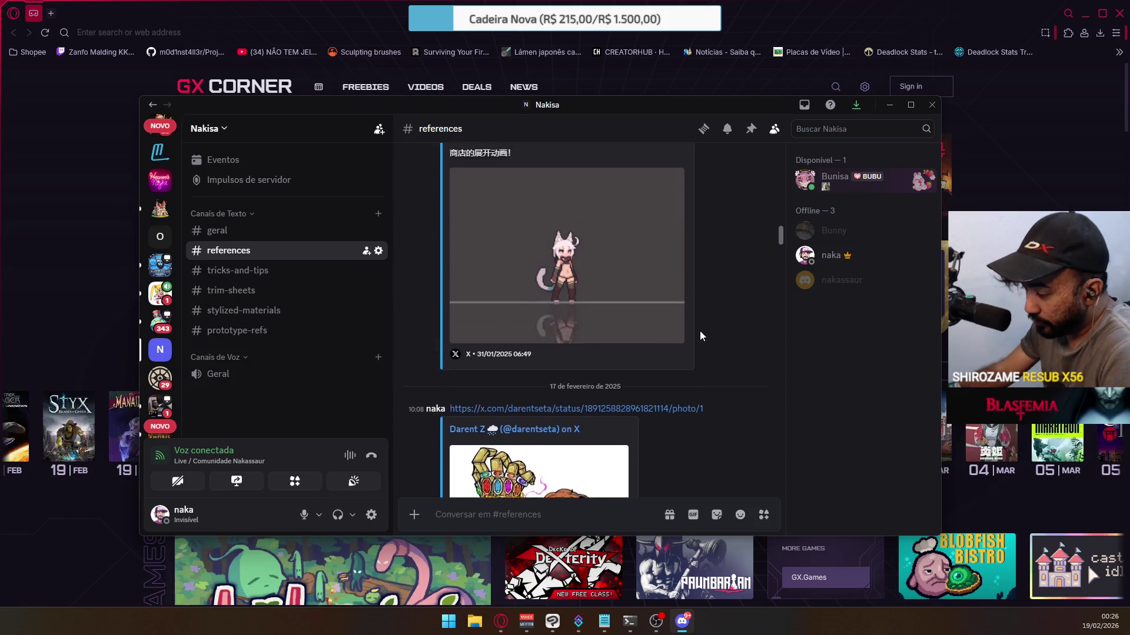
scroll(708, 334, down, 10)
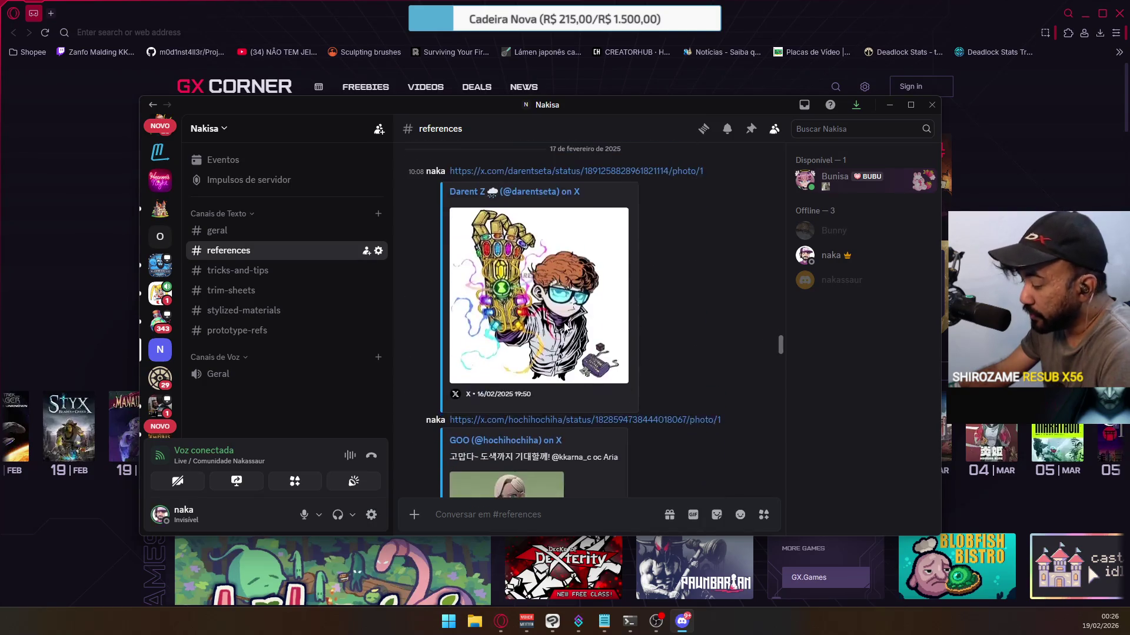
scroll(604, 274, up, 10)
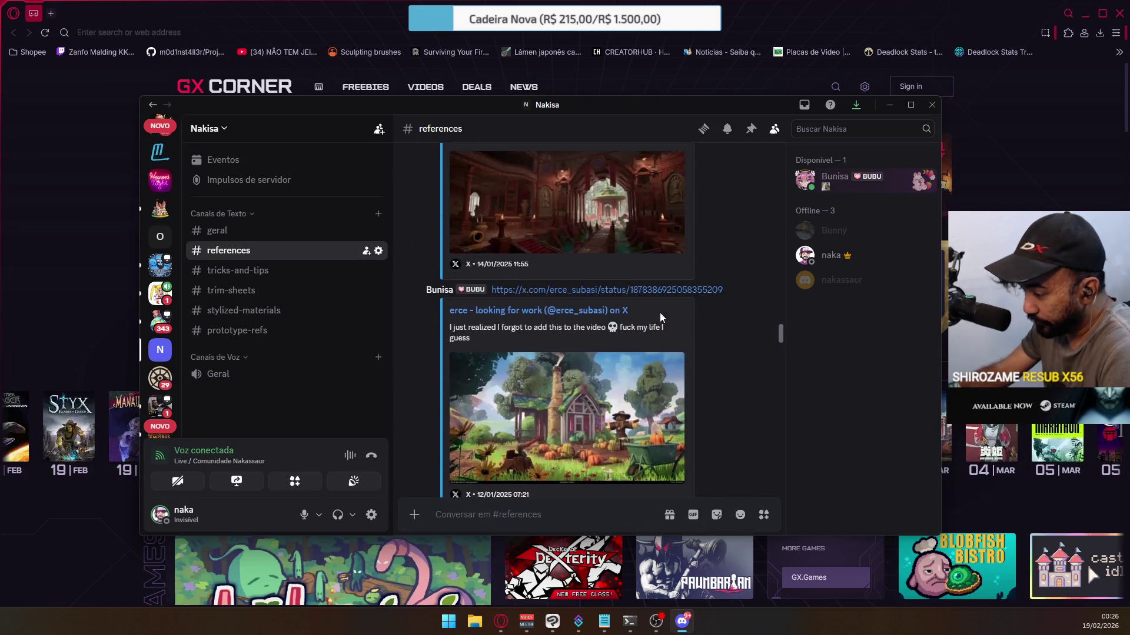
scroll(677, 318, up, 5)
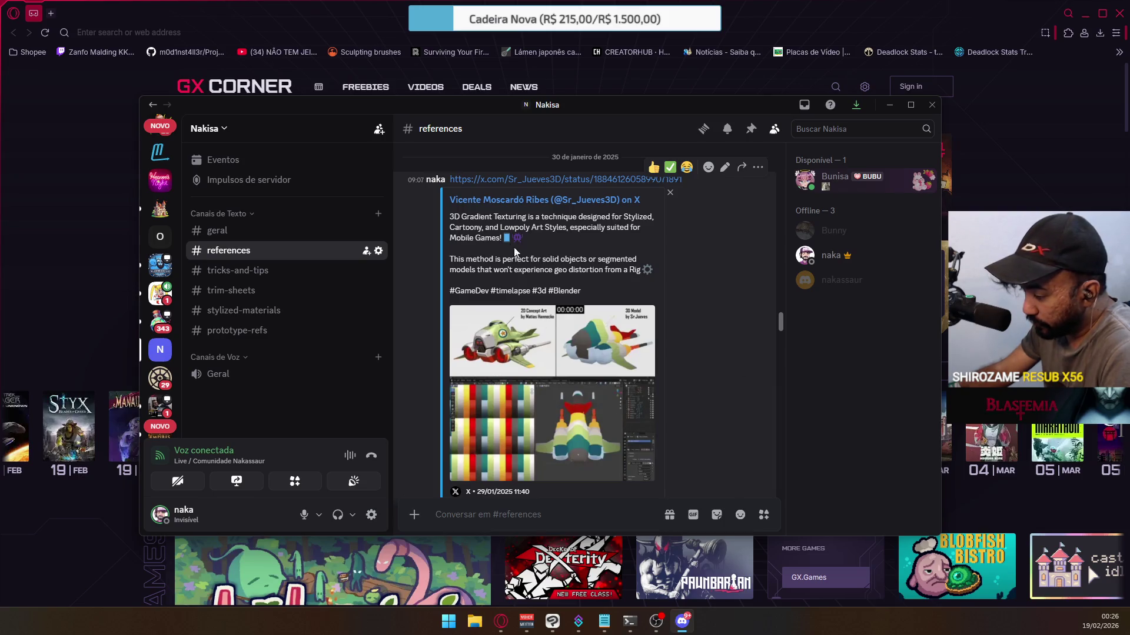
scroll(590, 400, down, 1)
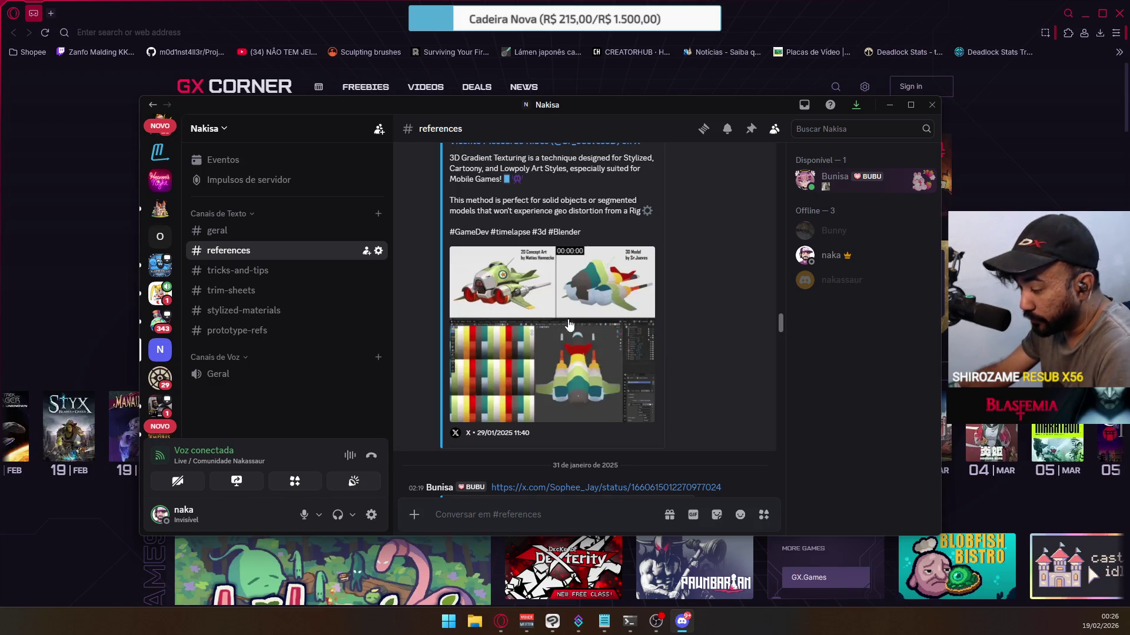
scroll(668, 380, up, 5)
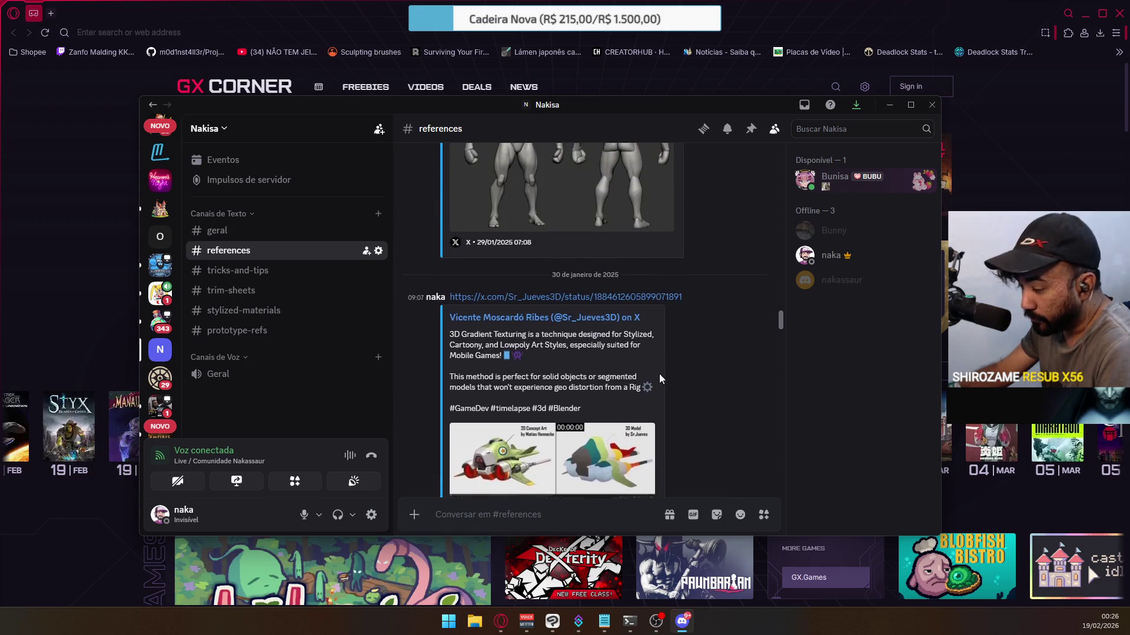
scroll(685, 385, up, 2)
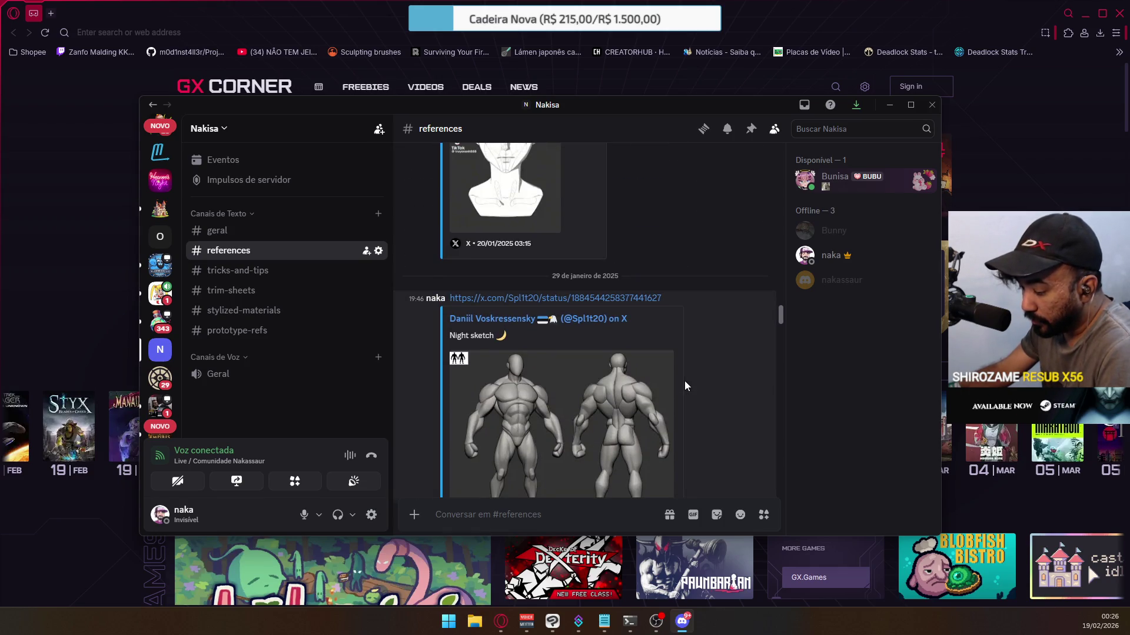
scroll(684, 384, up, 8)
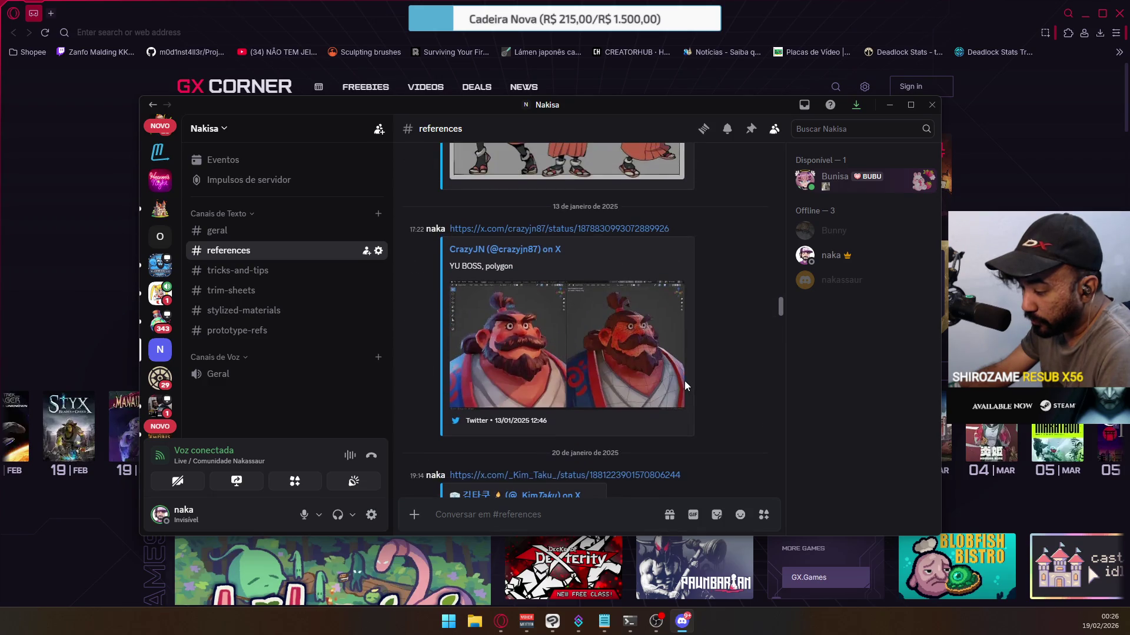
scroll(682, 376, up, 6)
scroll(681, 357, up, 4)
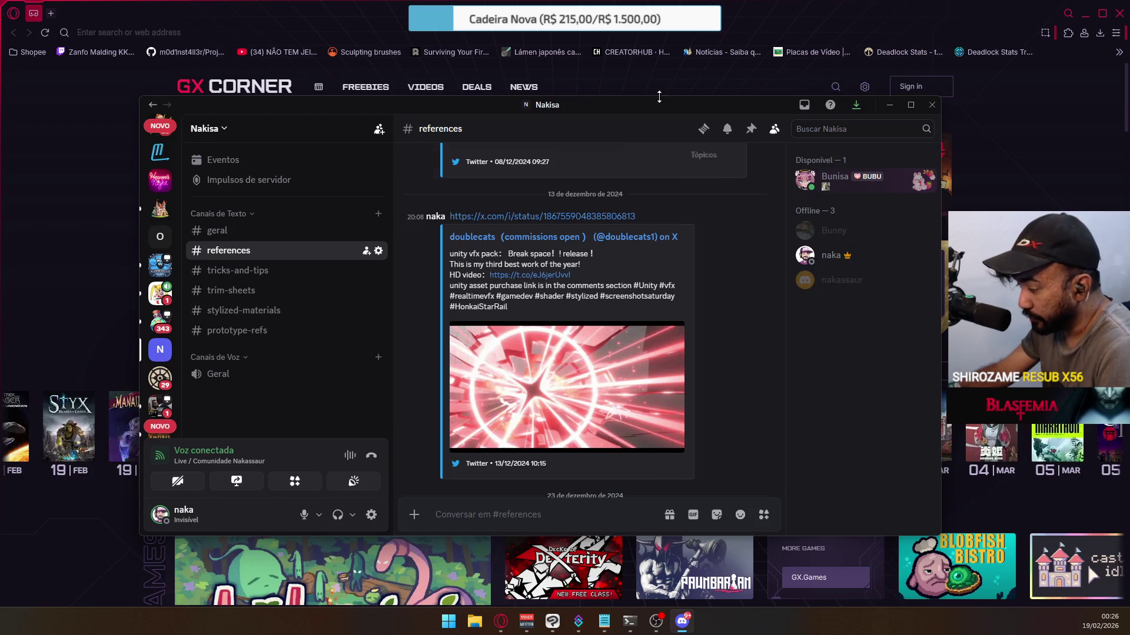
click(644, 74)
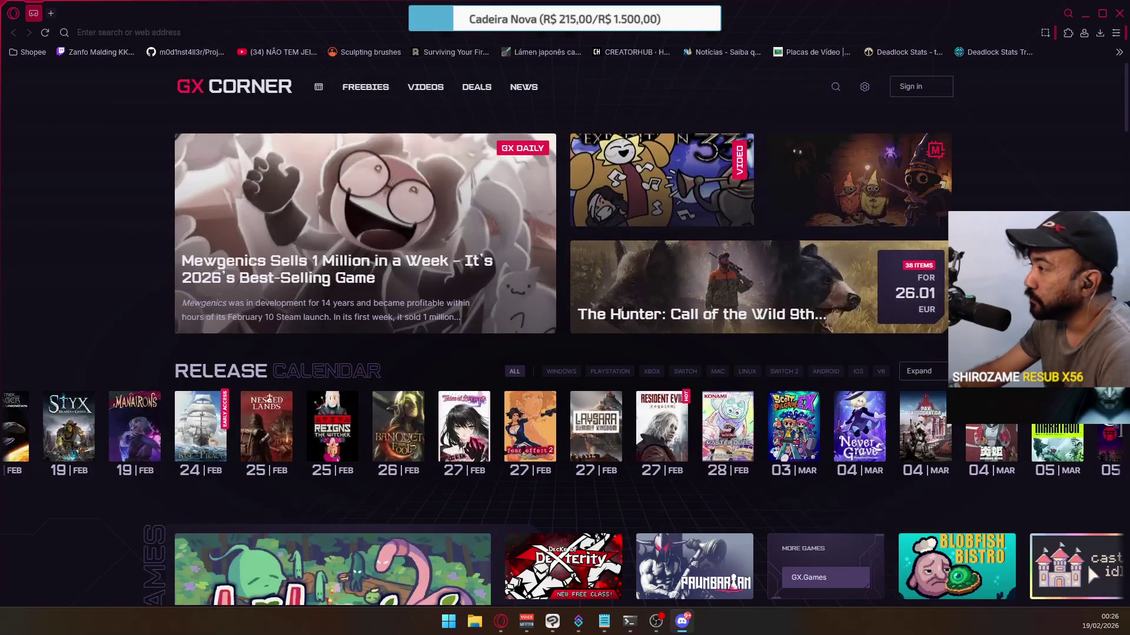
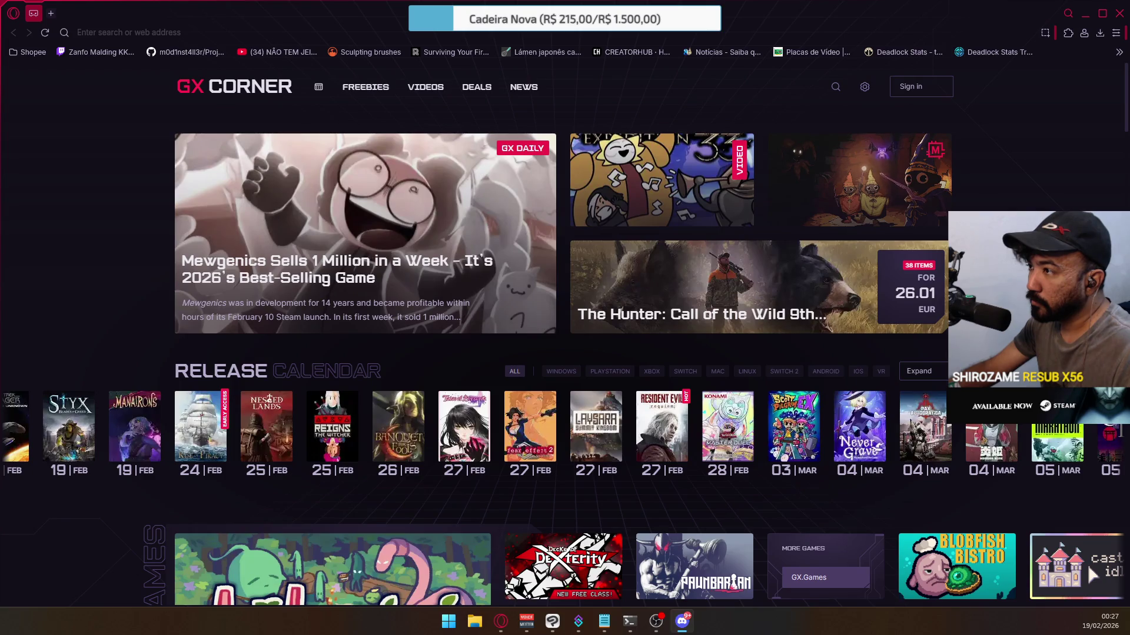
Bring the Discord window in front of Opera GX and maximize it to fill the screen.
key(alt+Tab)
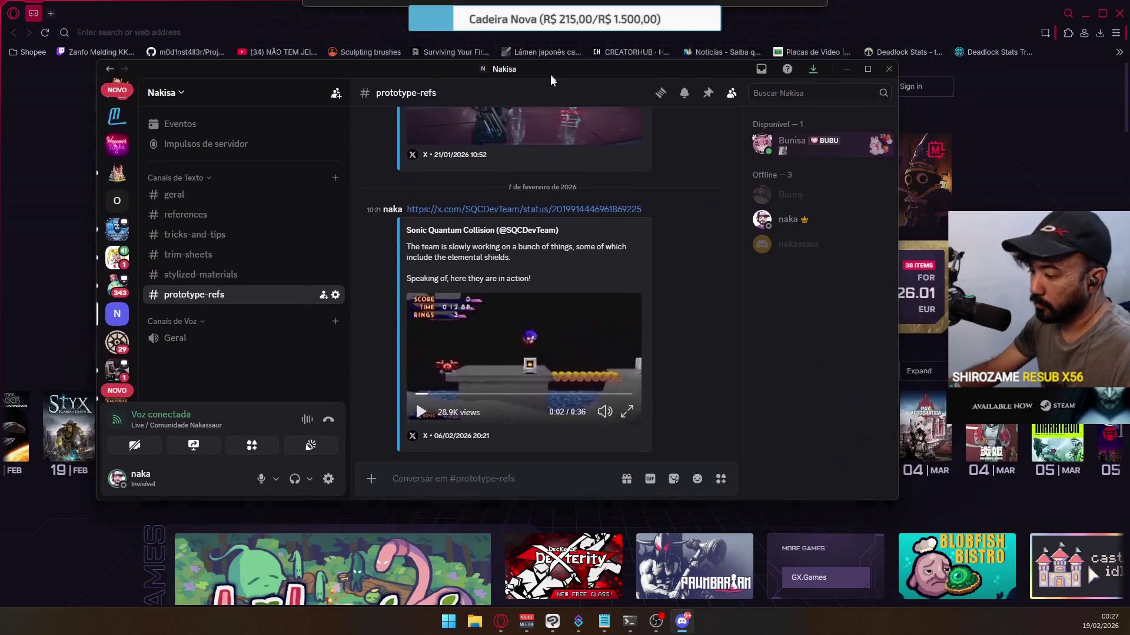
double_click(549, 84)
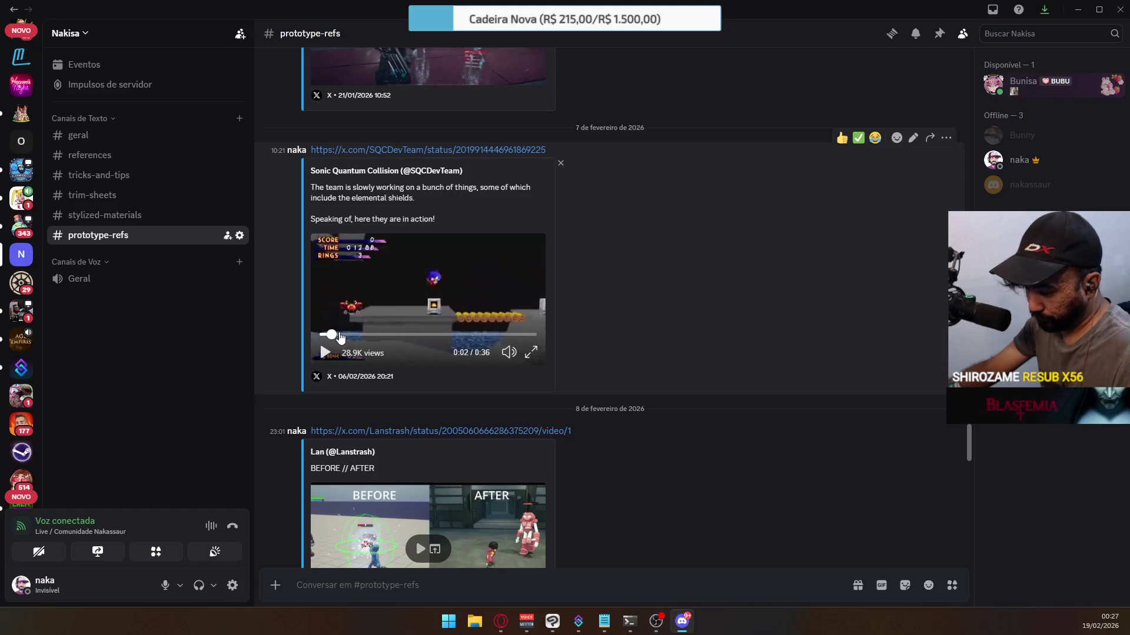
Play the Sonic Quantum Collision shields clip full screen through to 0:36, then exit full screen.
click(531, 352)
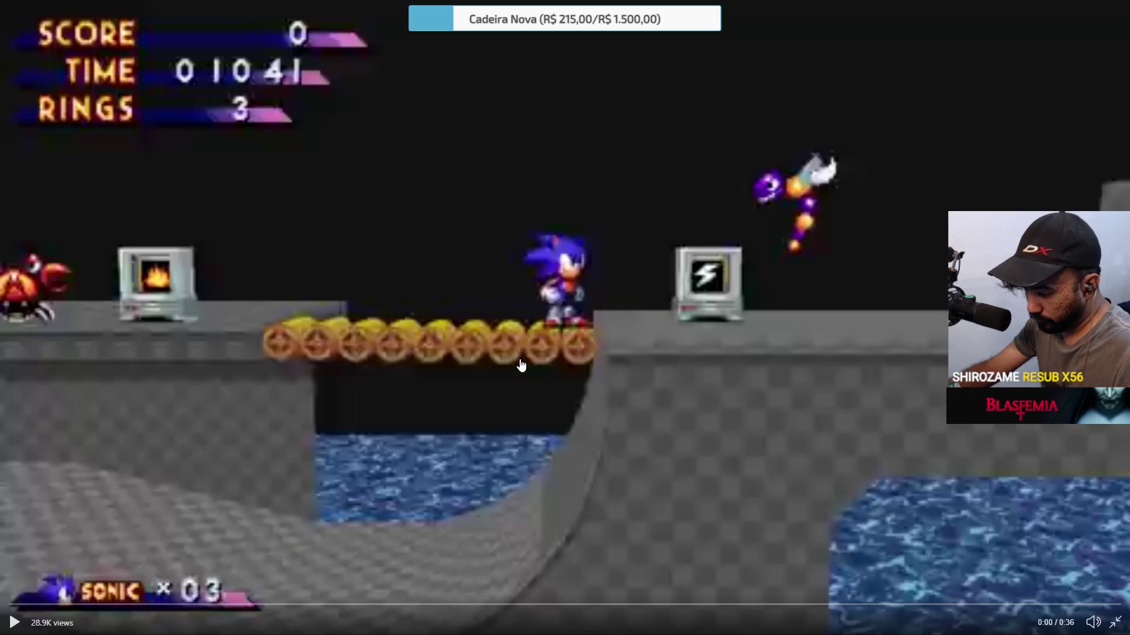
click(15, 622)
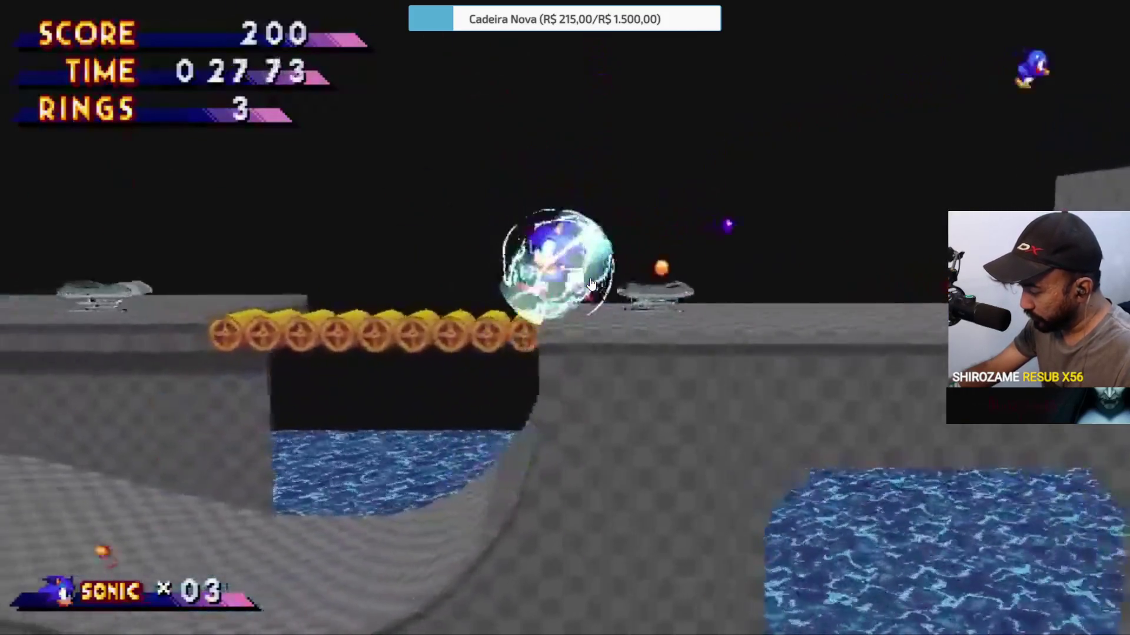
mouse_move(587, 289)
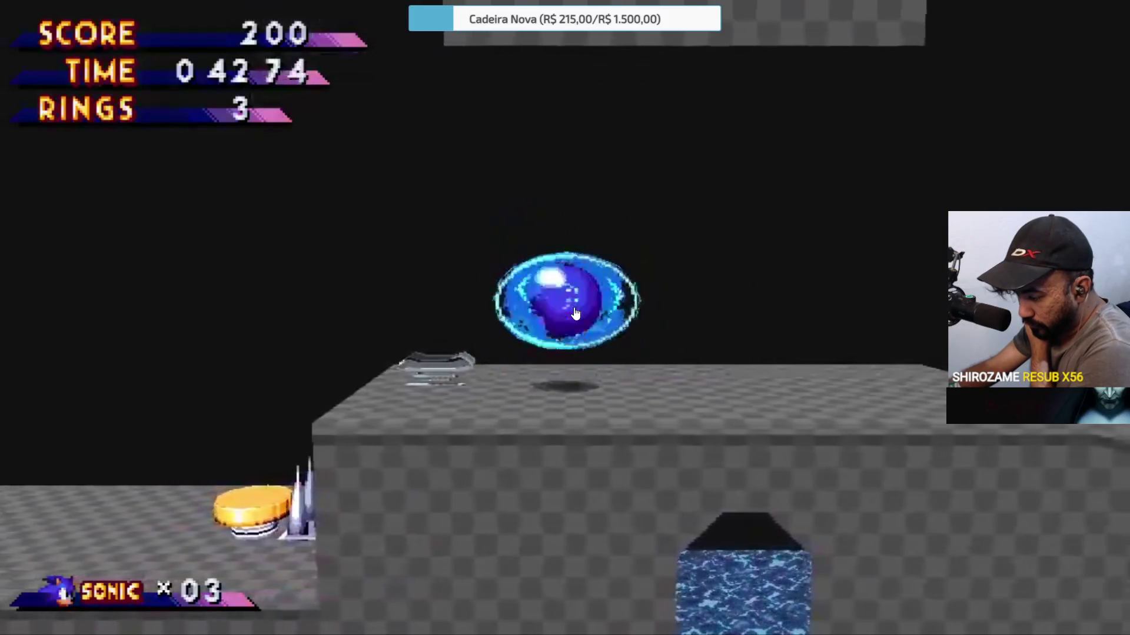
mouse_move(971, 457)
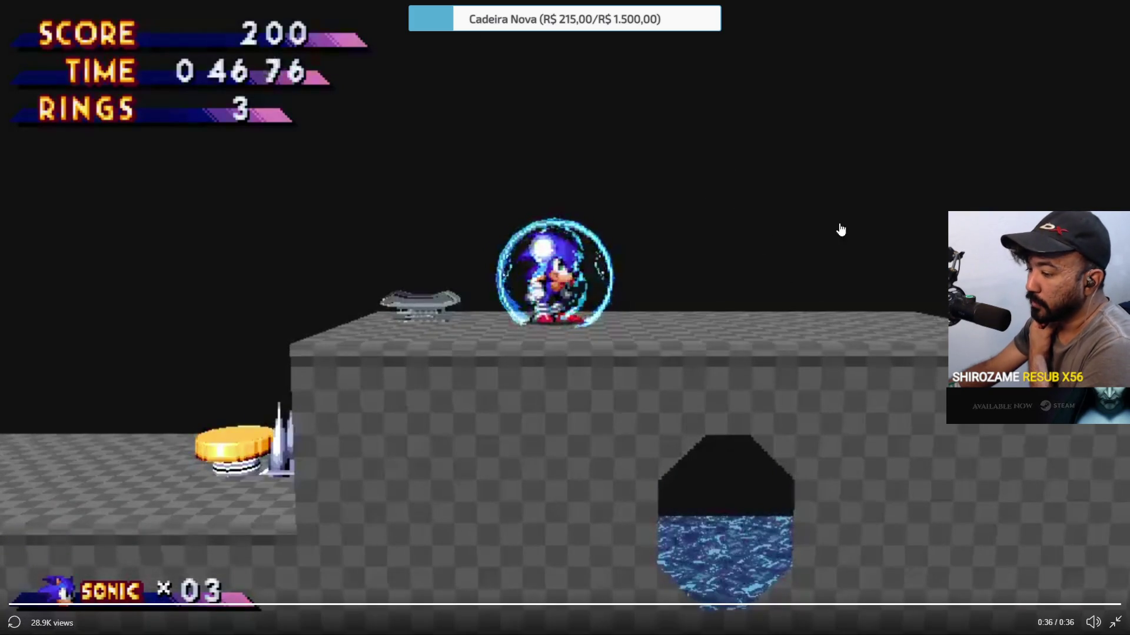
click(1114, 622)
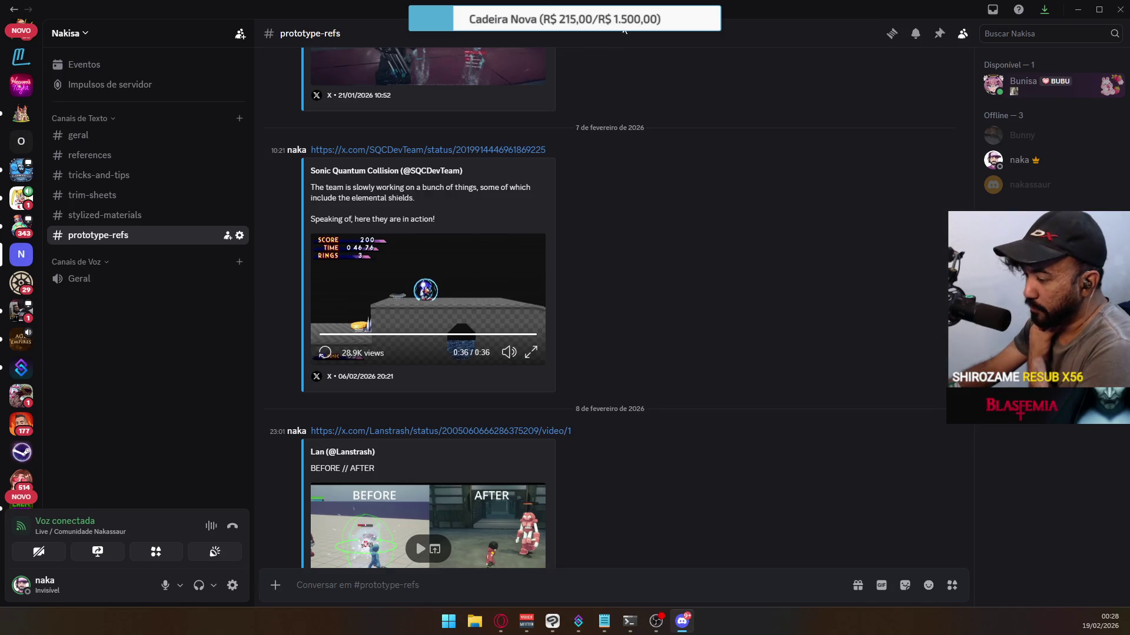
Watch the BEFORE // AFTER clip full screen from the start to 0:12, then return to the channel.
scroll(504, 453, down, 2)
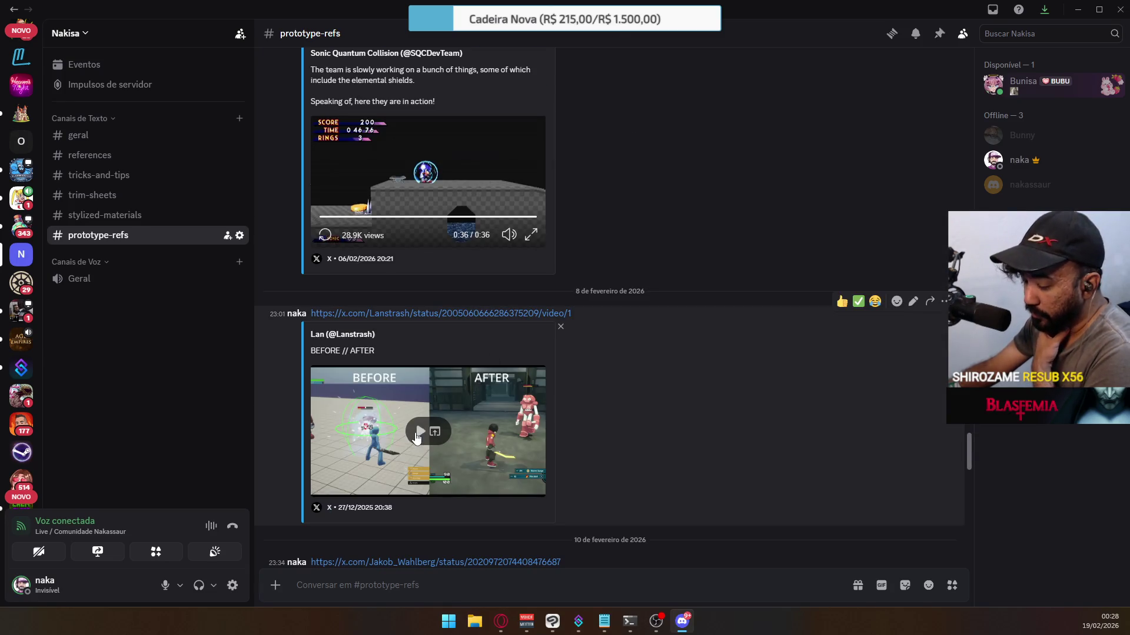
click(427, 433)
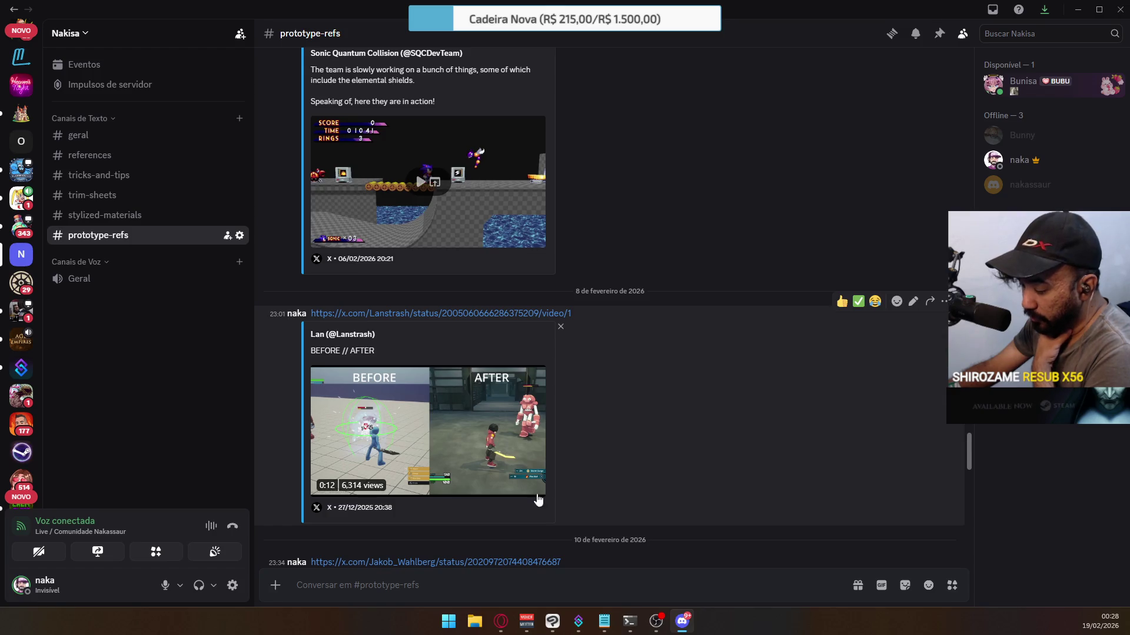
click(538, 491)
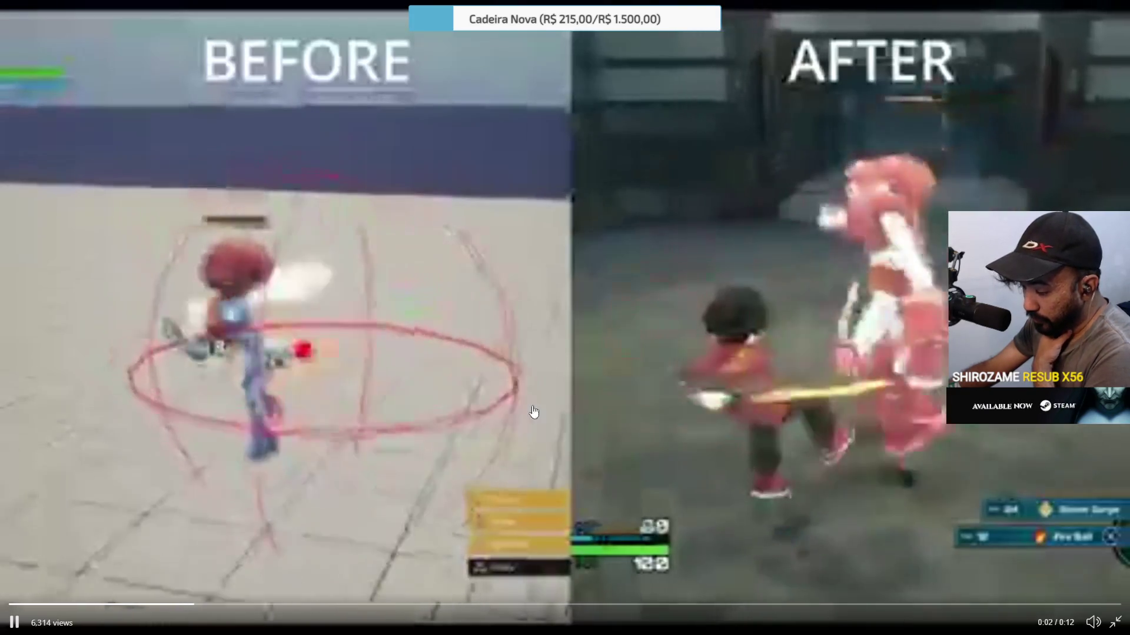
click(312, 355)
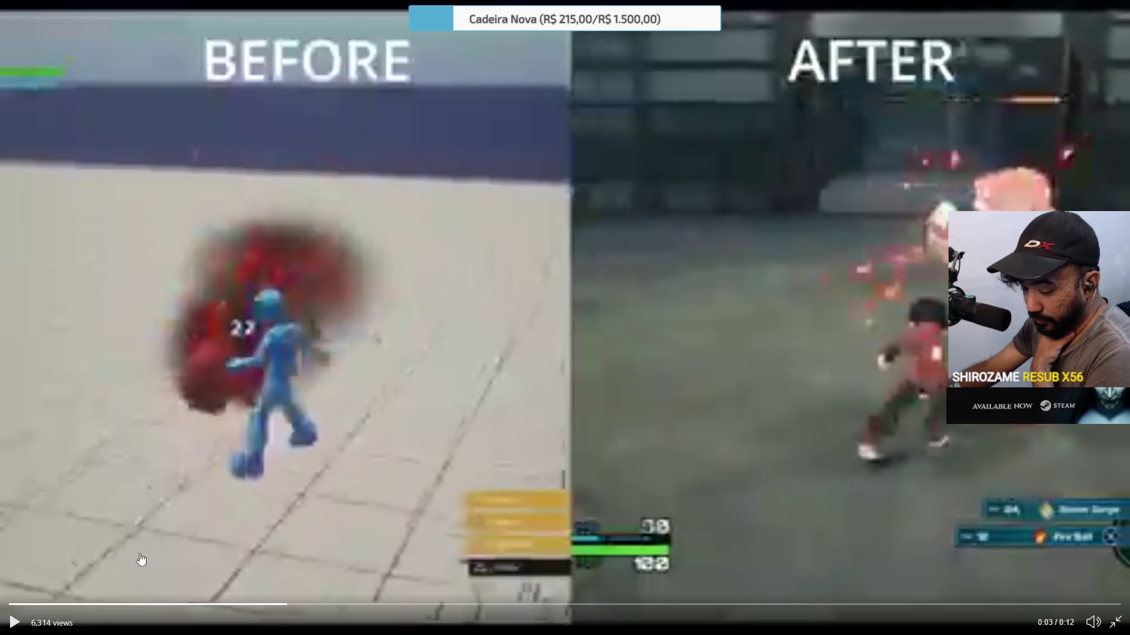
click(18, 604)
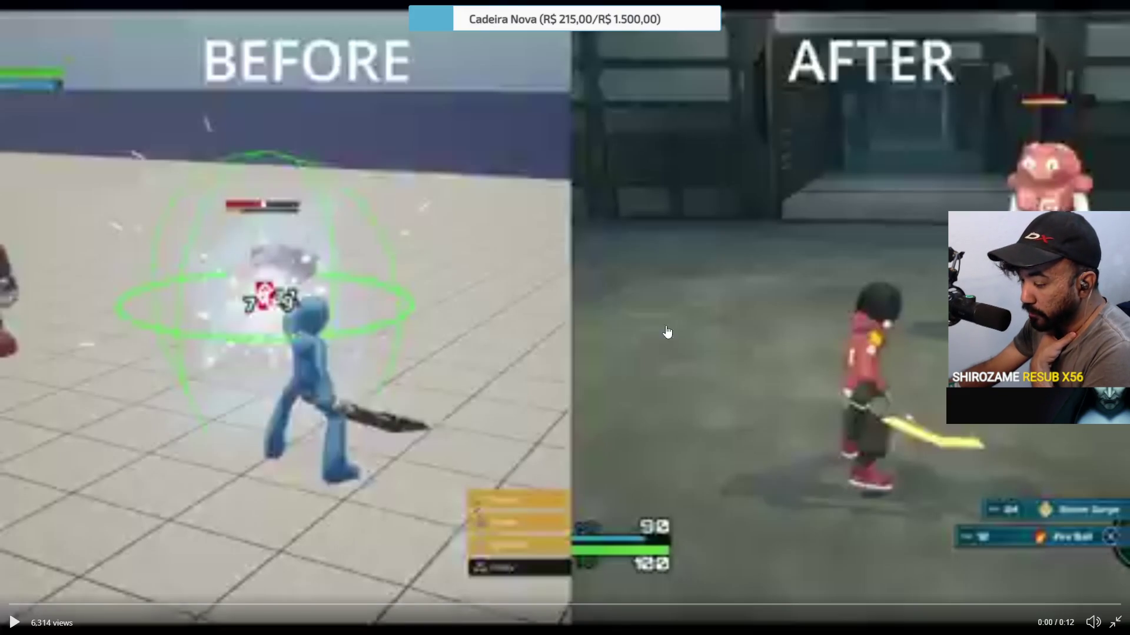
click(377, 346)
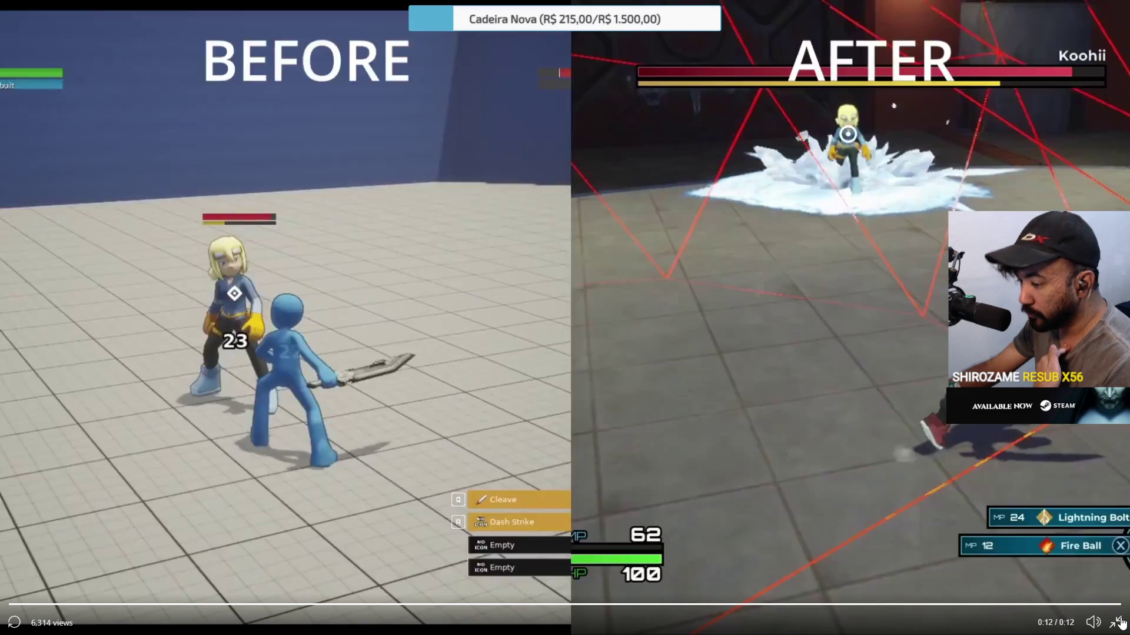
click(1120, 623)
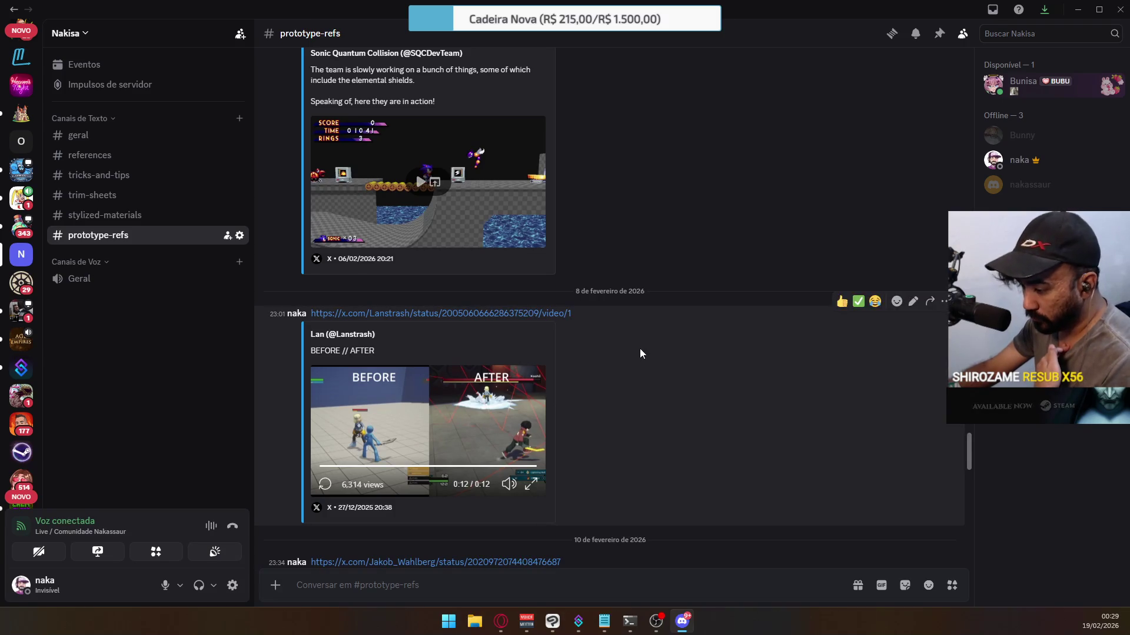
scroll(654, 373, down, 7)
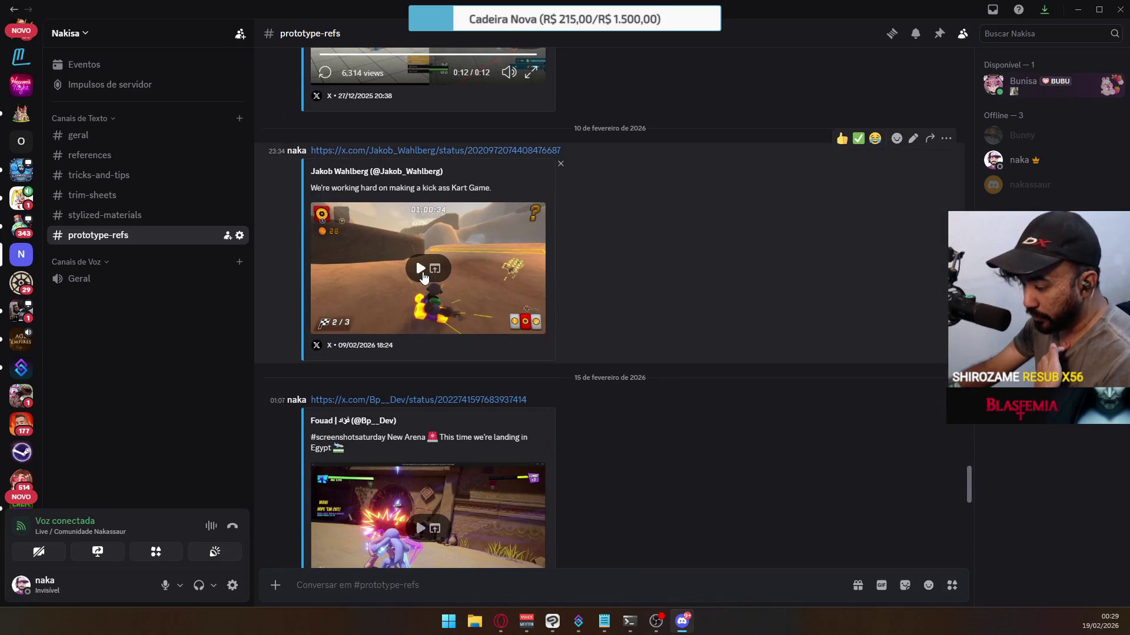
Play the 10 February kart-game clip full screen to about 0:38, then exit full screen.
click(420, 268)
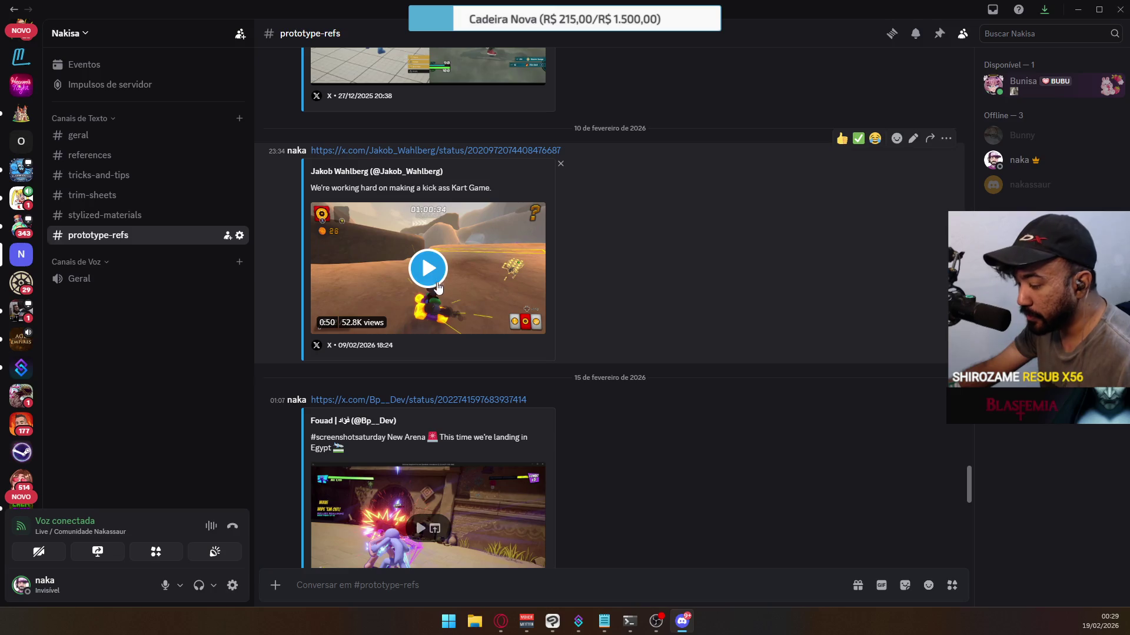
click(428, 268)
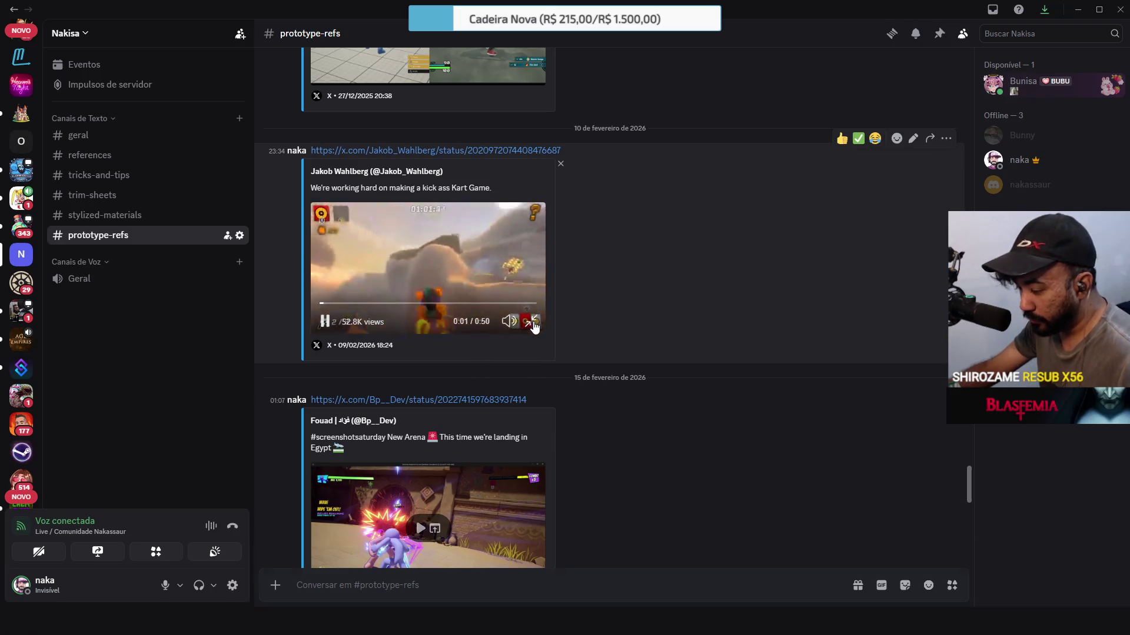
click(527, 327)
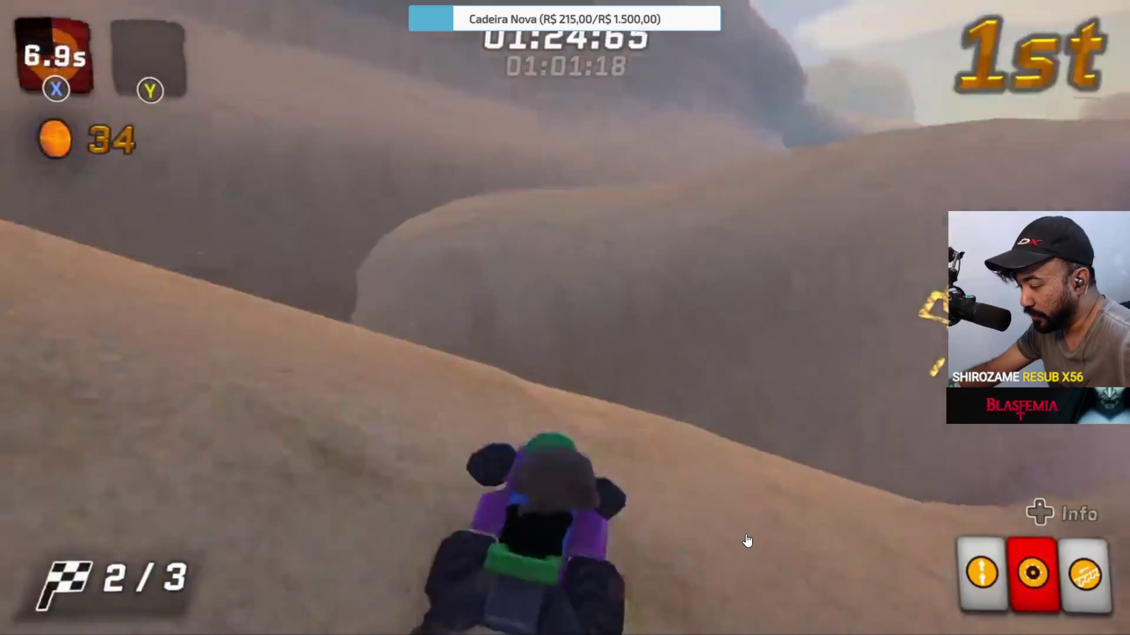
mouse_move(726, 523)
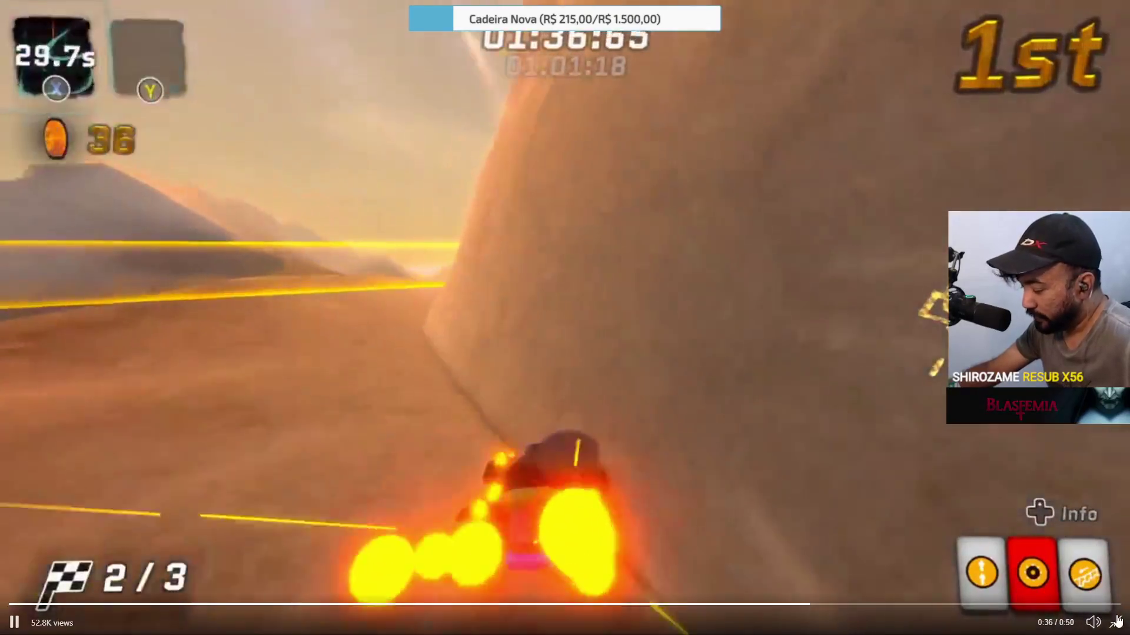
click(1116, 621)
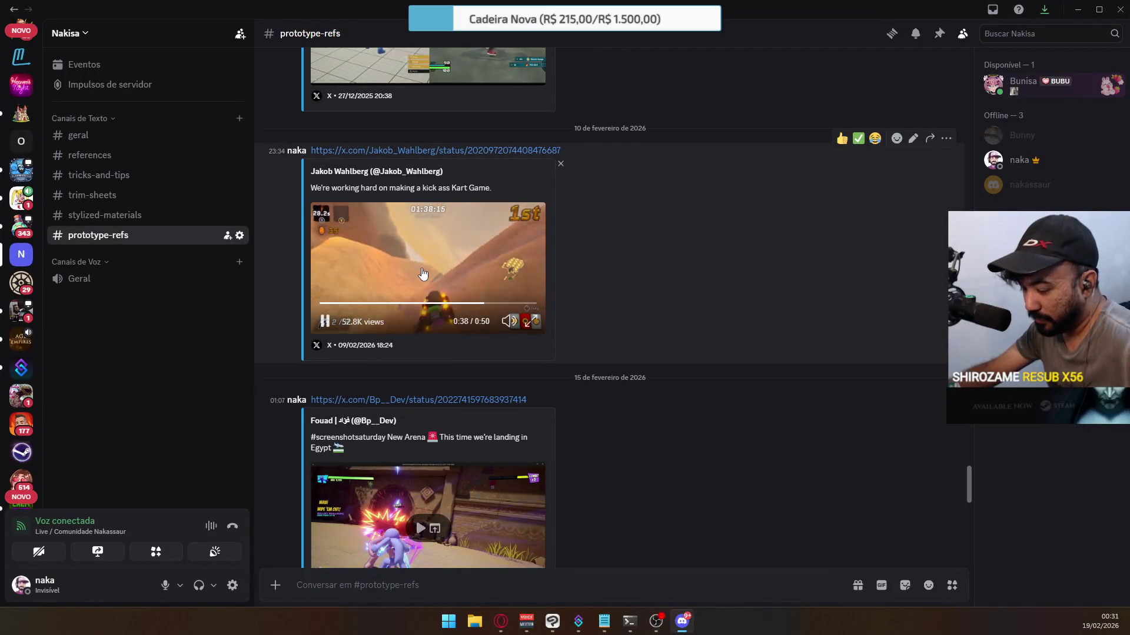
scroll(422, 274, down, 3)
Watch the New Arena Egypt clip full screen from the start through 0:15, then exit full screen.
click(421, 356)
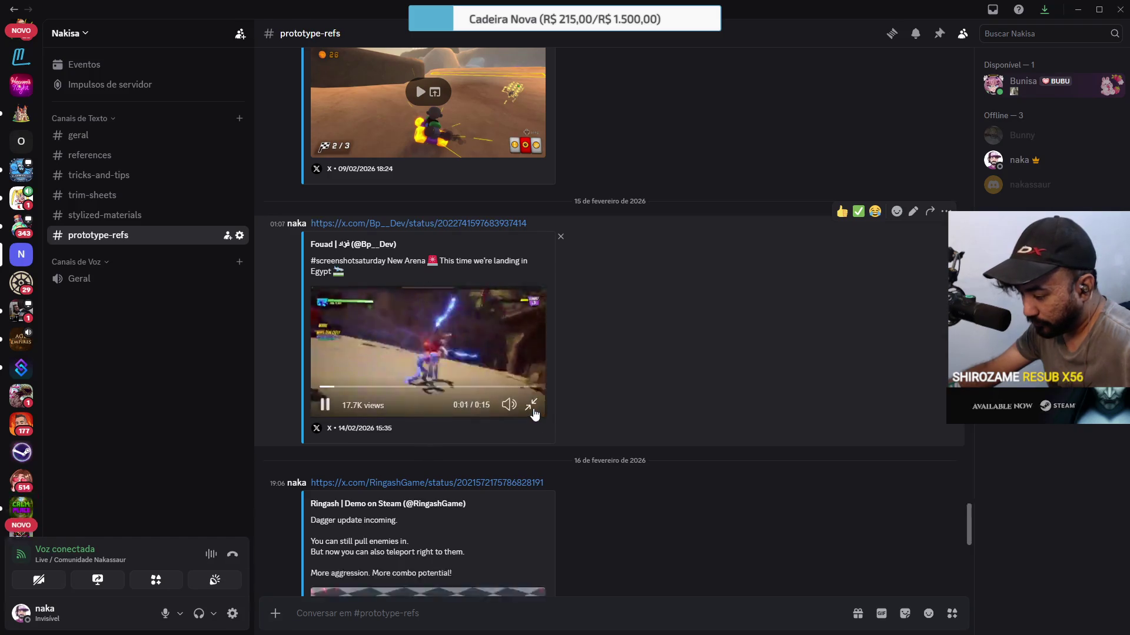
click(531, 410)
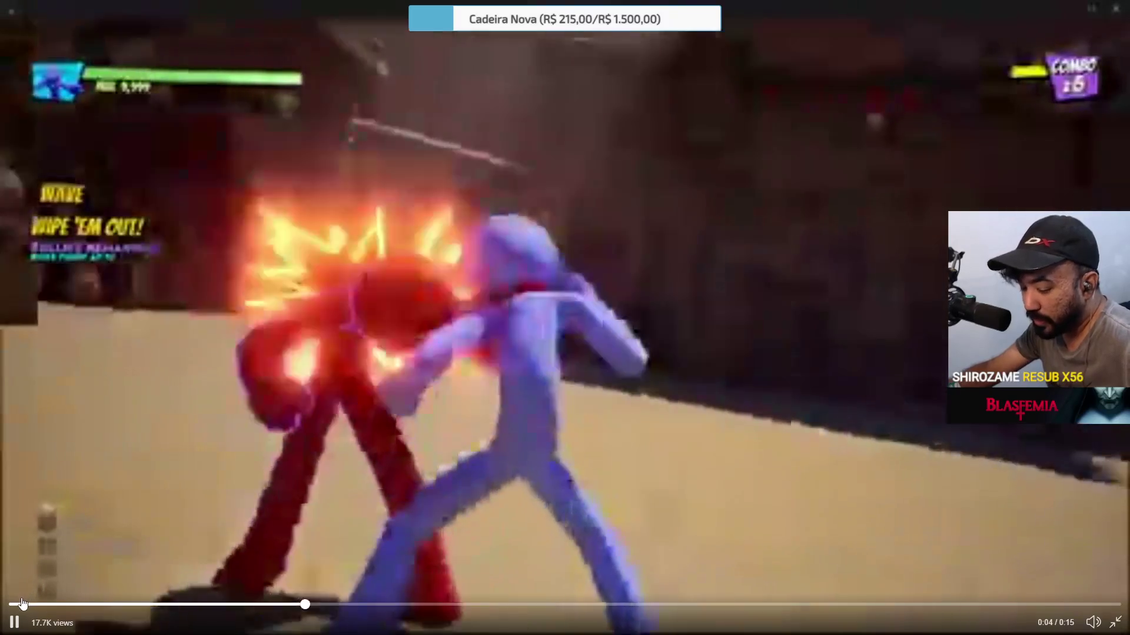
click(3, 604)
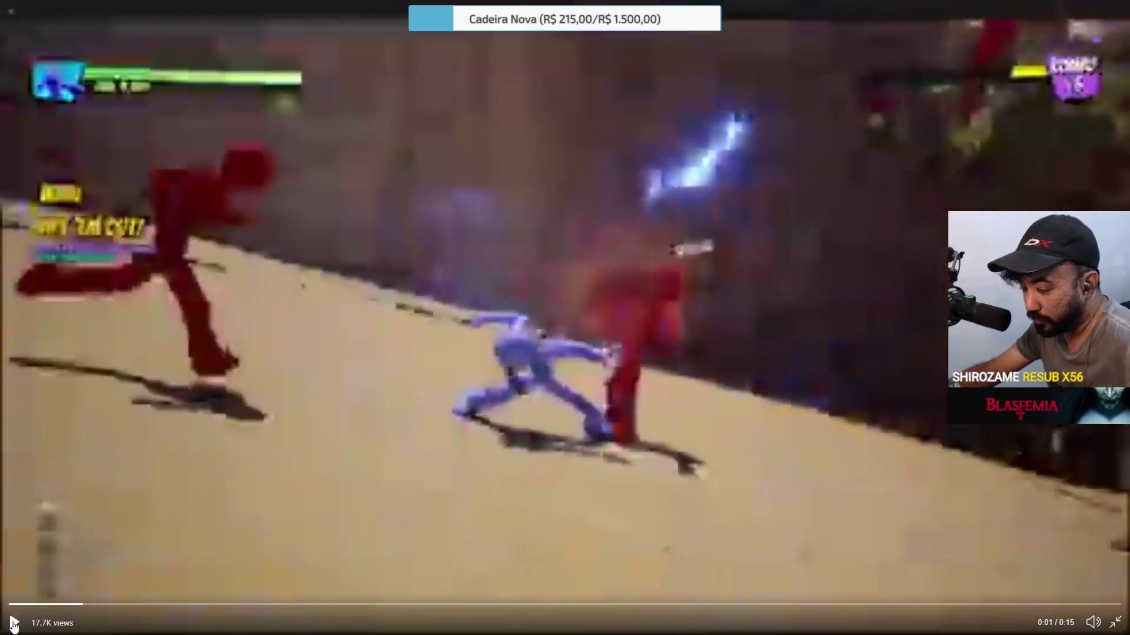
click(14, 624)
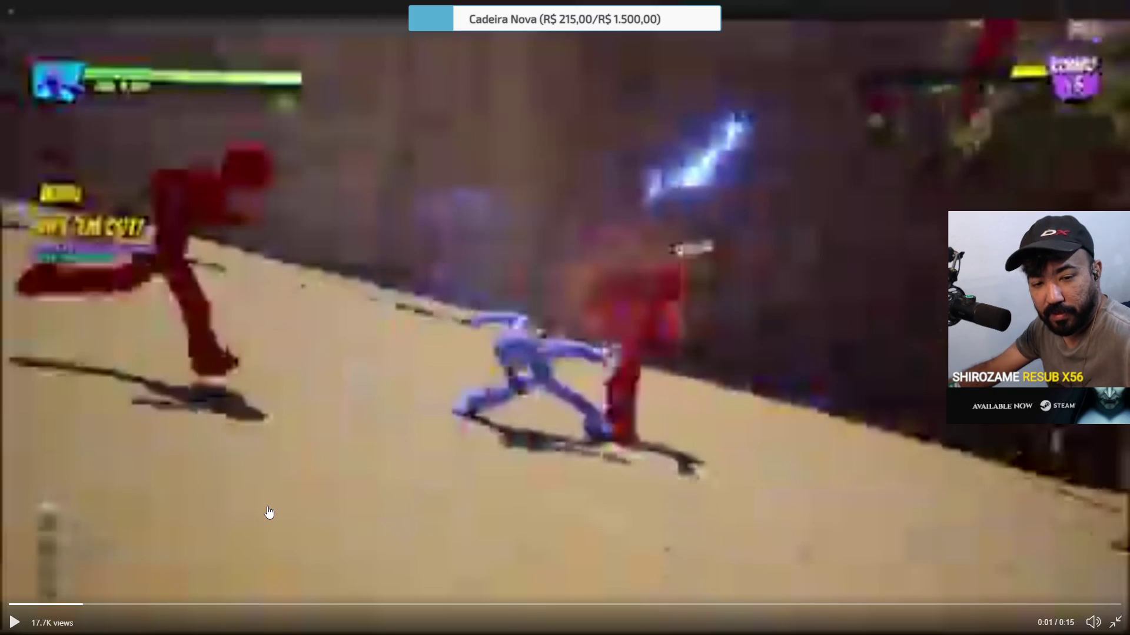
click(43, 601)
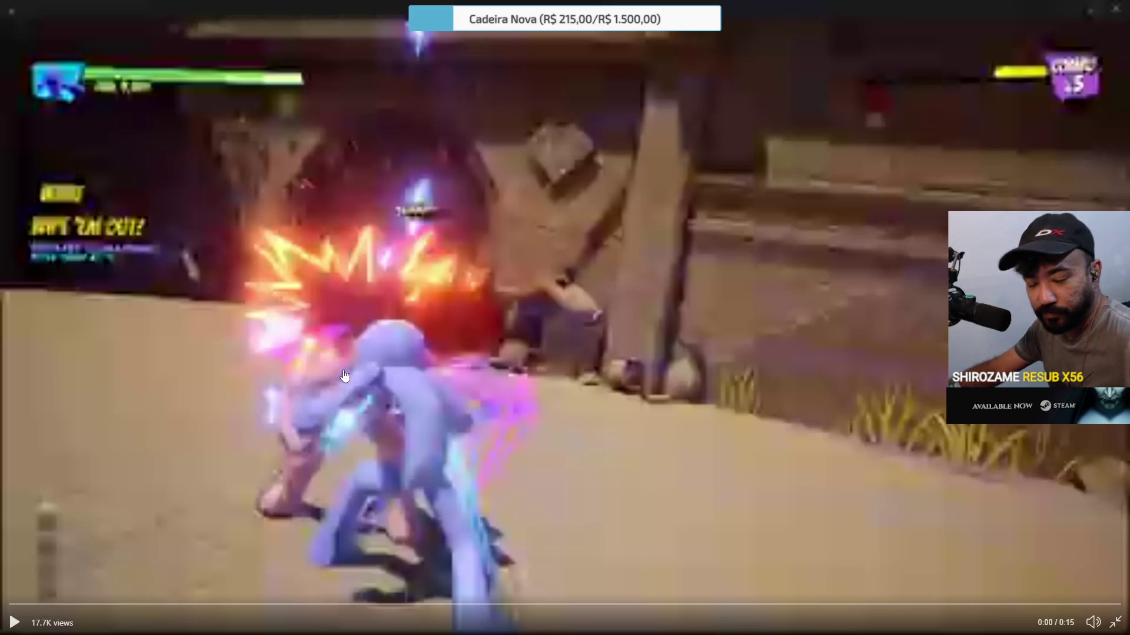
click(556, 469)
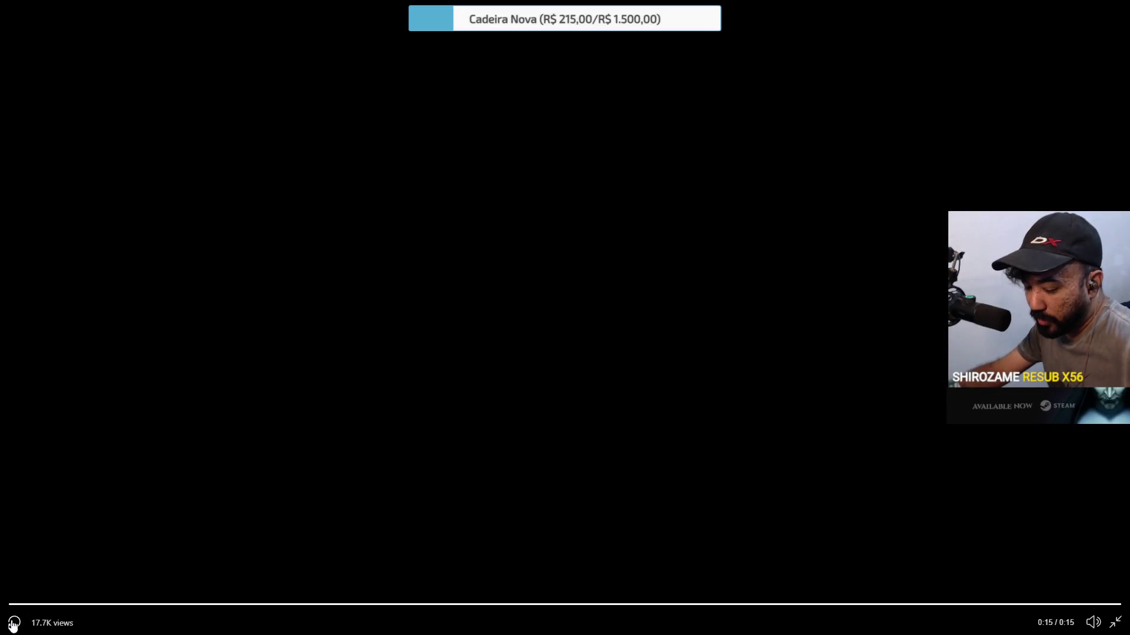
click(14, 622)
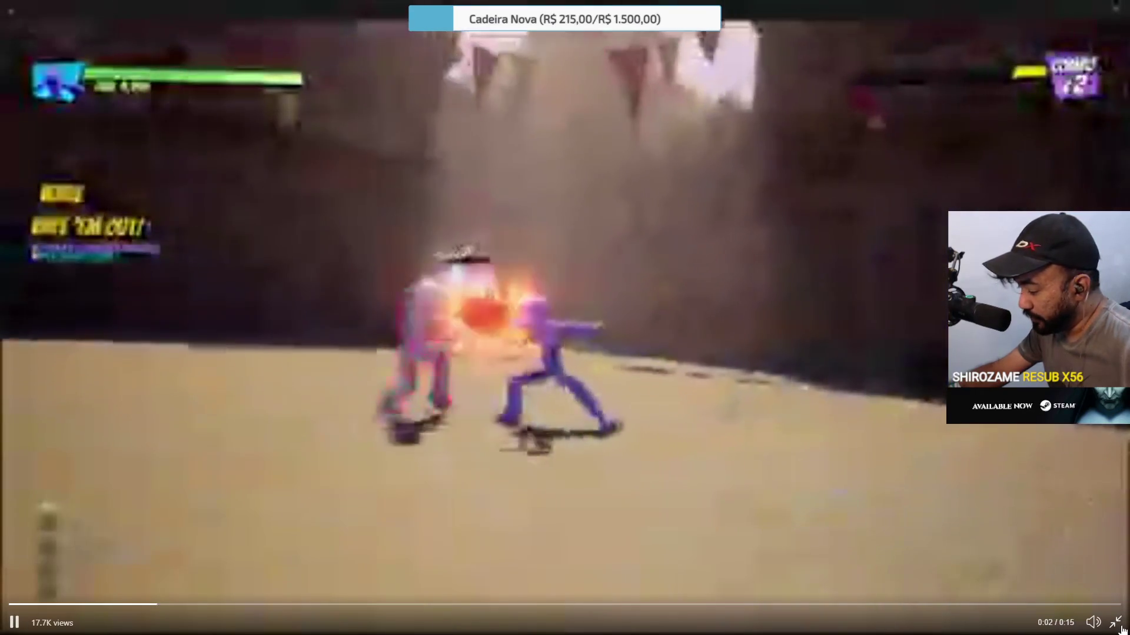
key(Escape)
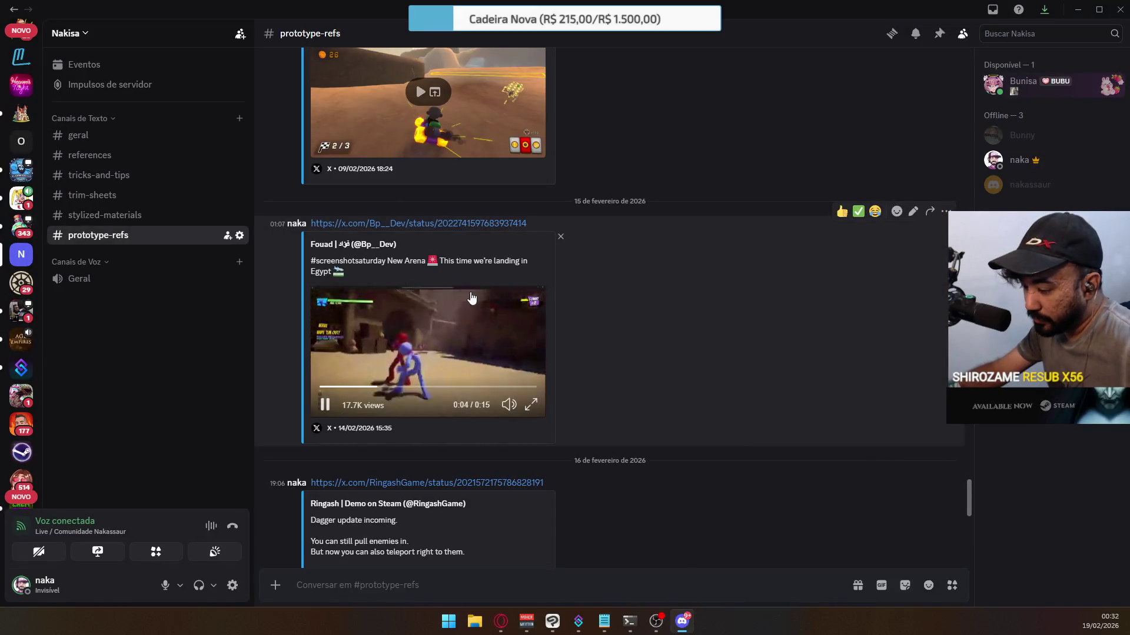
scroll(530, 353, up, 5)
Scroll back through prototype-refs to the 2 October 2025 kart HUD-and-multiplayer post.
scroll(518, 353, up, 10)
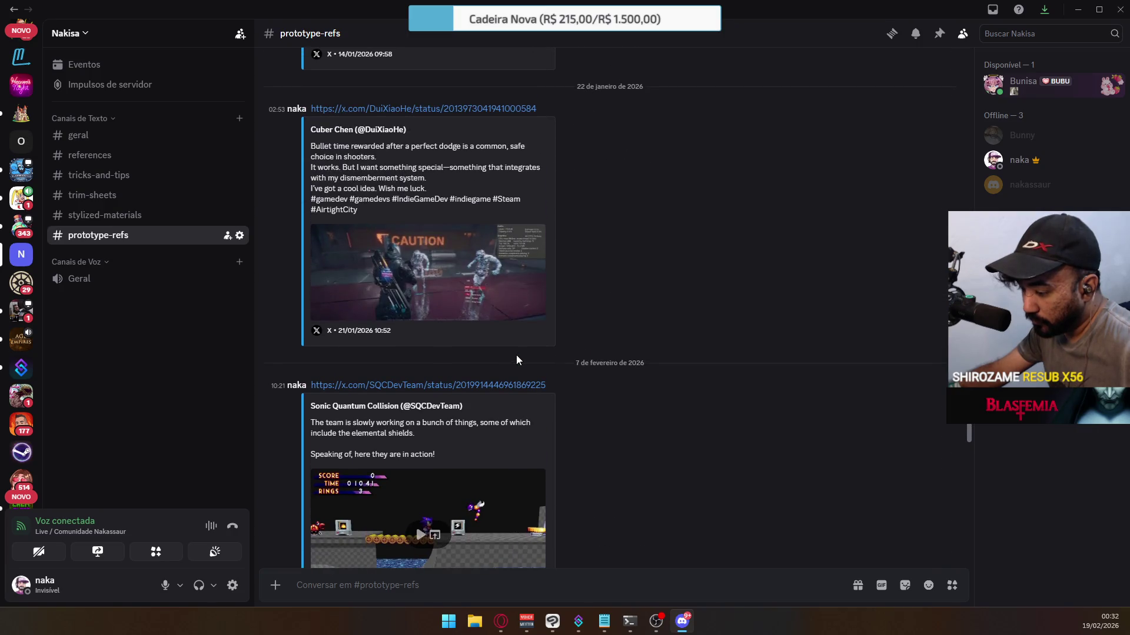
scroll(517, 360, up, 5)
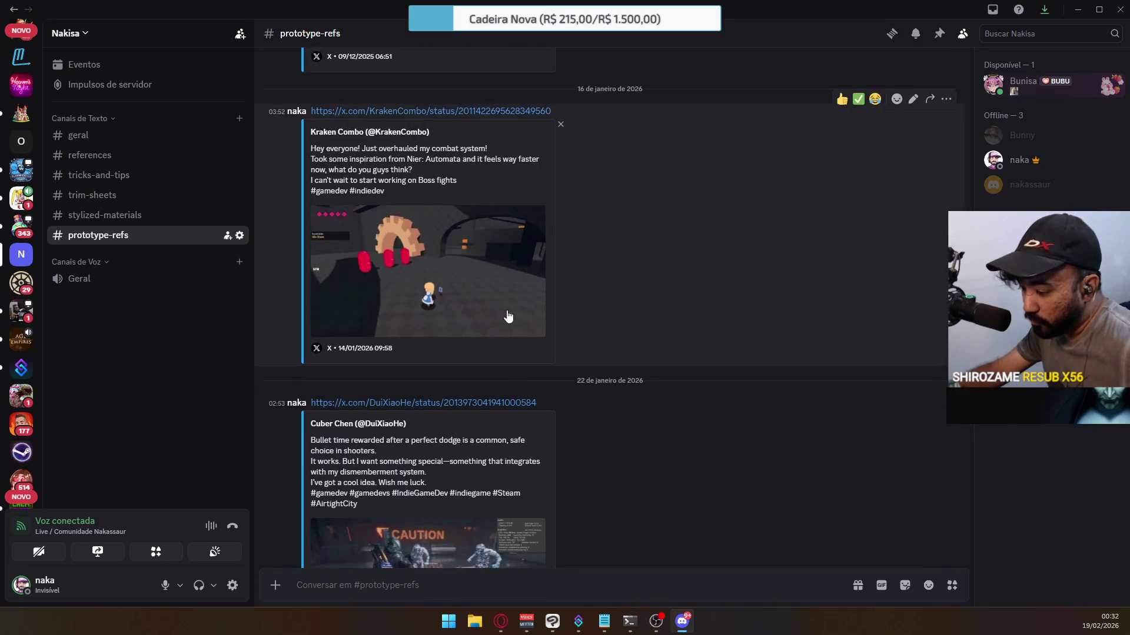
scroll(508, 317, up, 5)
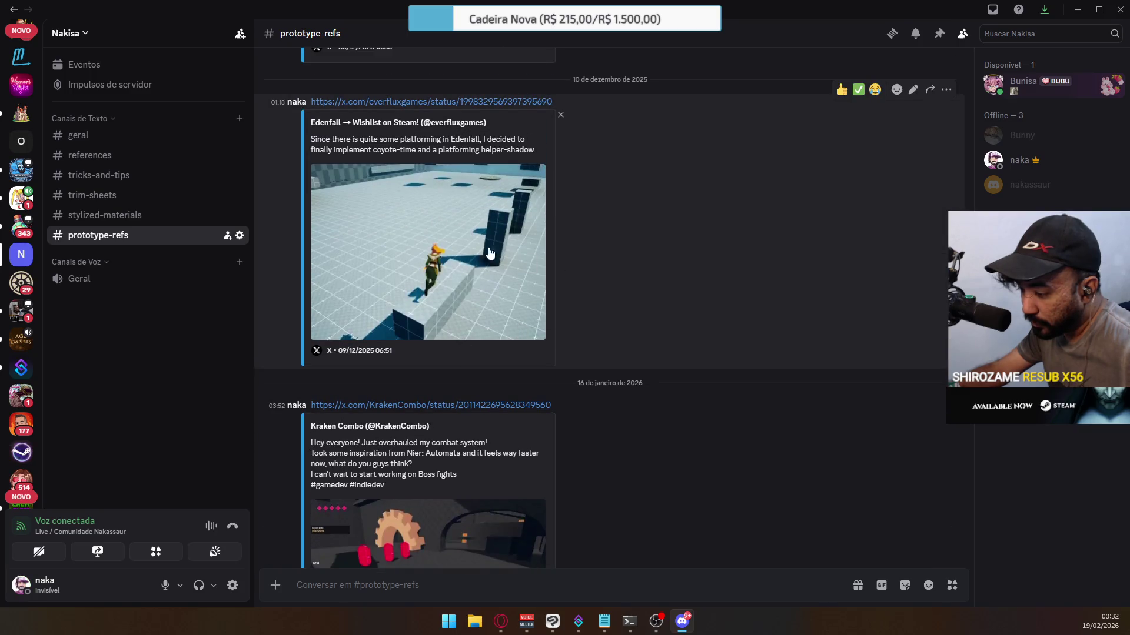
scroll(475, 295, up, 3)
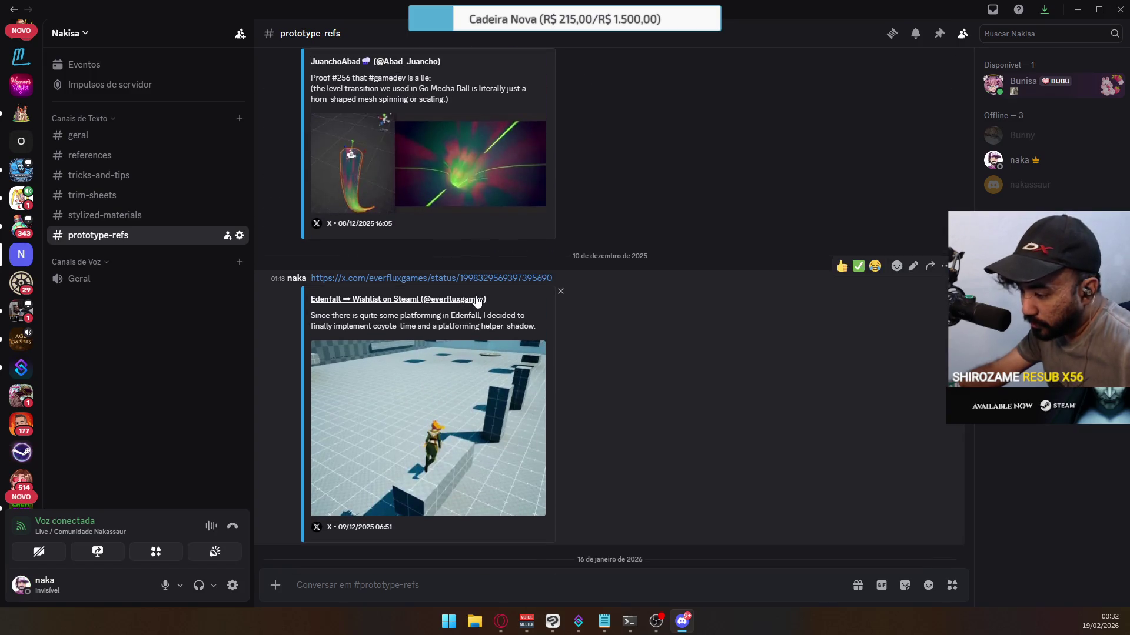
scroll(476, 299, up, 6)
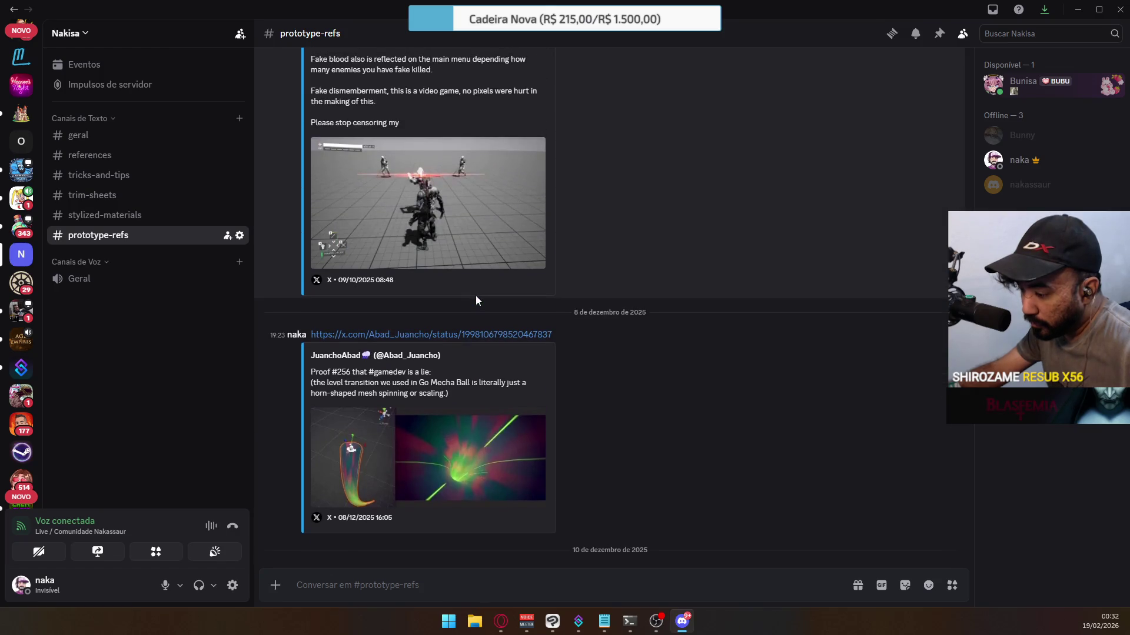
scroll(475, 300, up, 3)
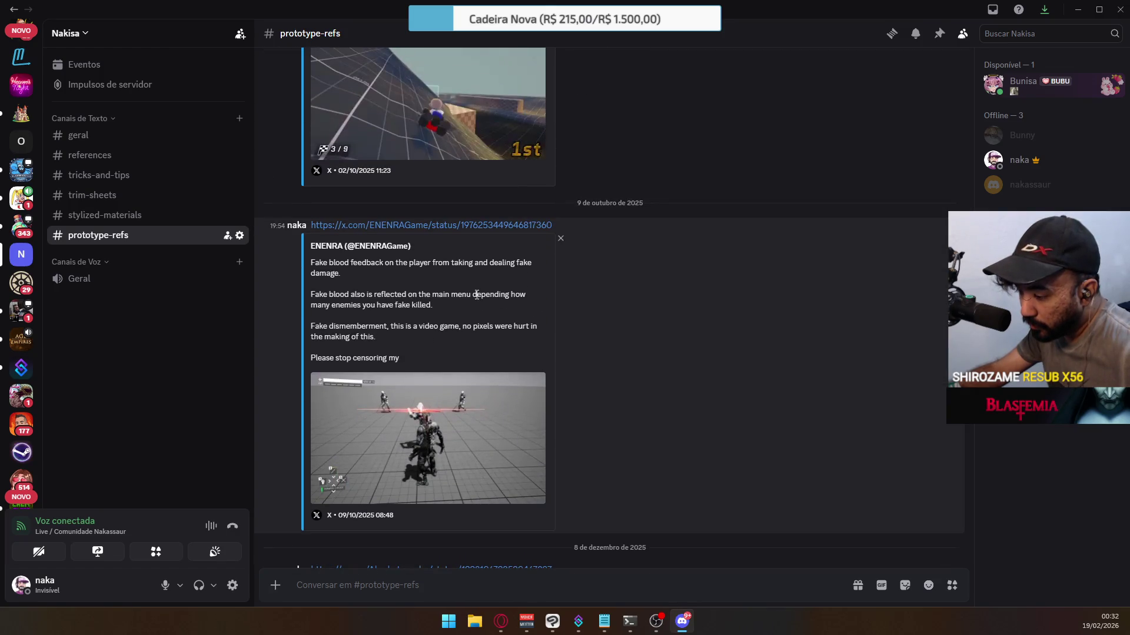
scroll(474, 295, up, 2)
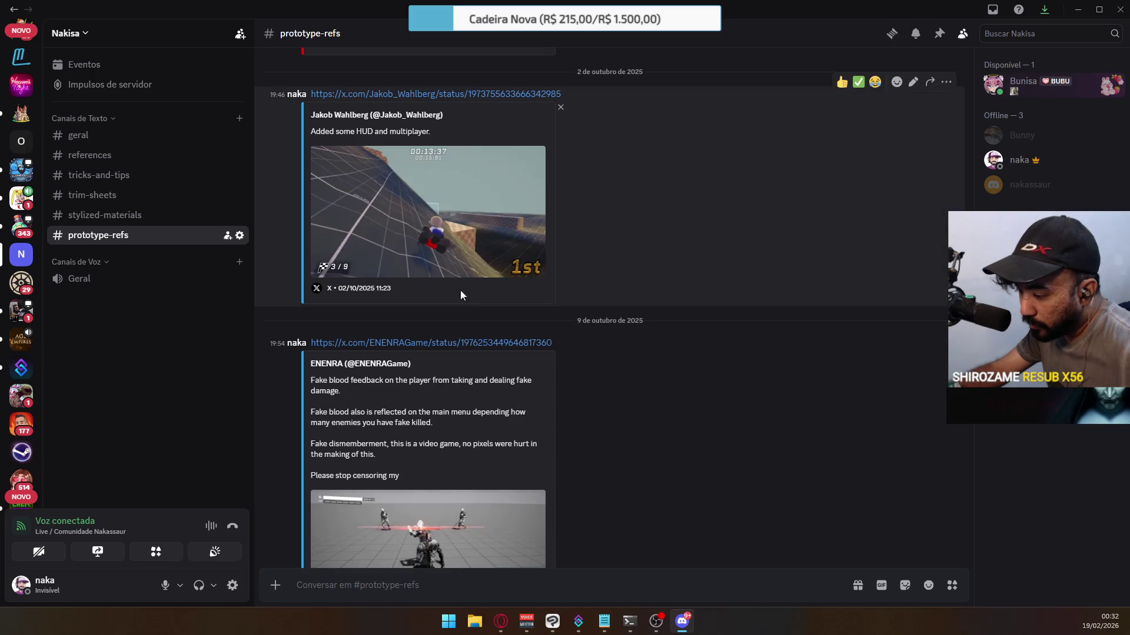
scroll(451, 313, down, 20)
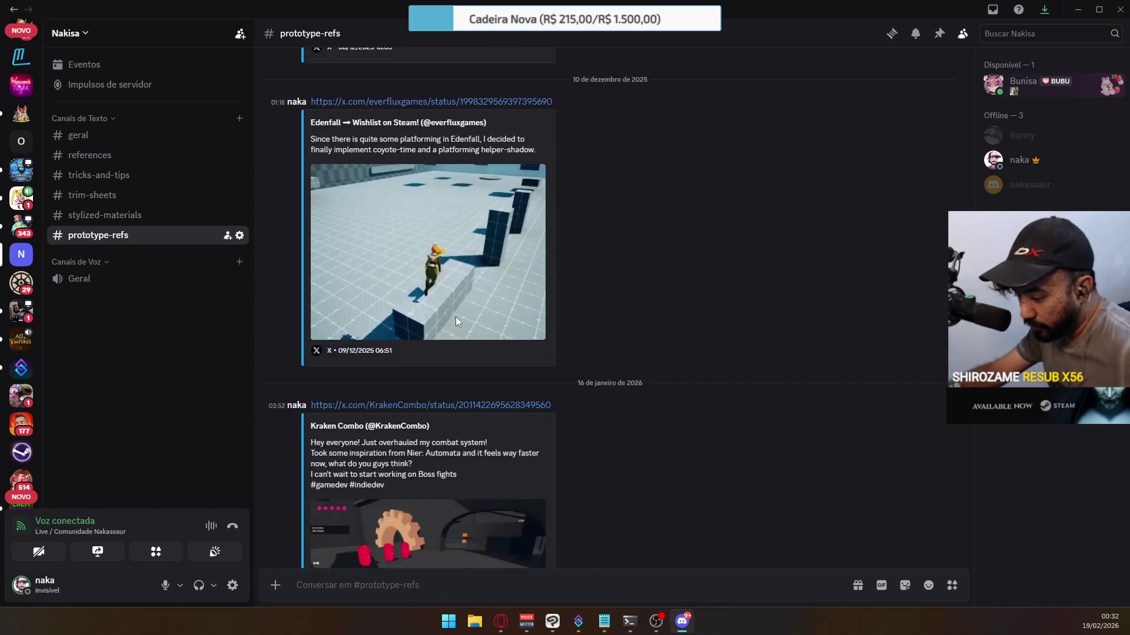
scroll(458, 319, up, 1)
scroll(463, 320, down, 7)
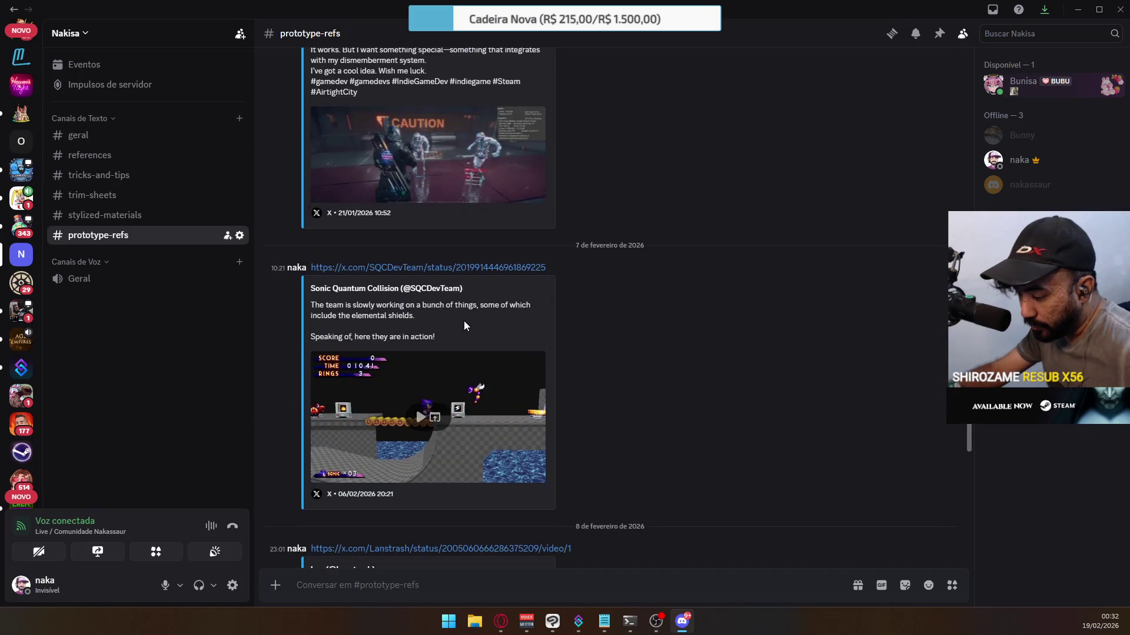
scroll(464, 322, up, 3)
scroll(467, 321, up, 3)
scroll(470, 327, down, 15)
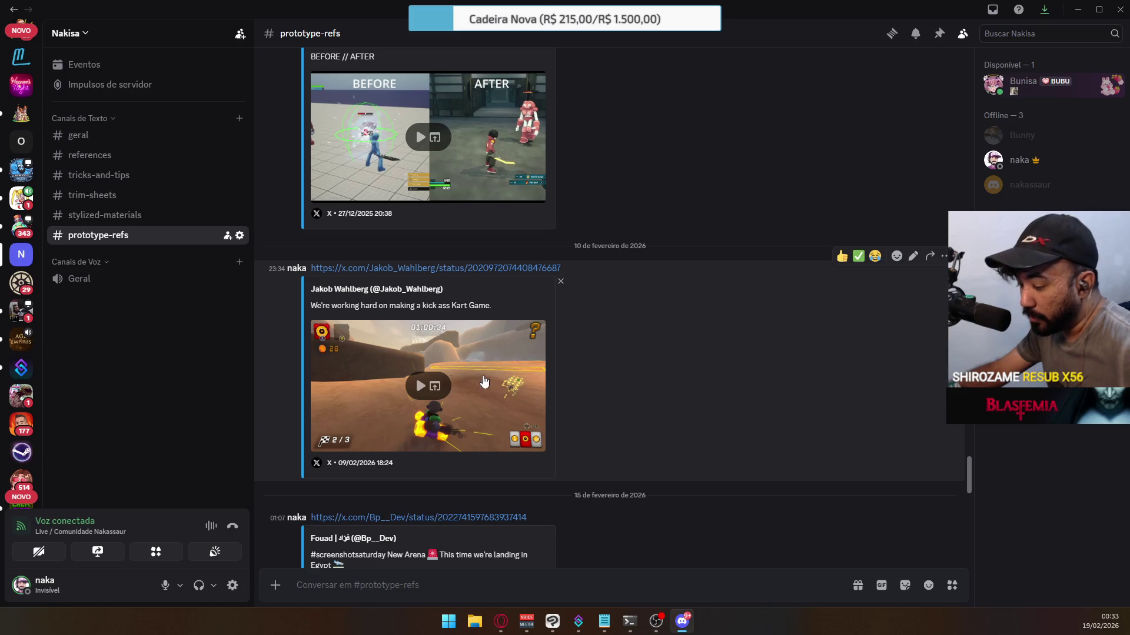
scroll(473, 376, up, 5)
scroll(484, 420, up, 20)
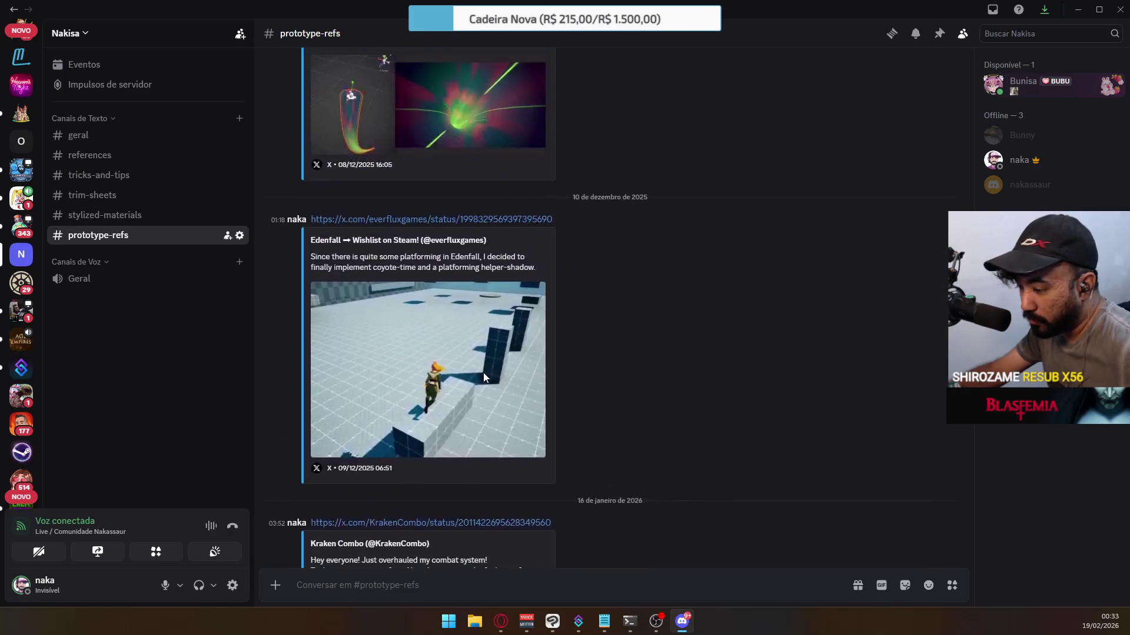
scroll(480, 369, up, 1)
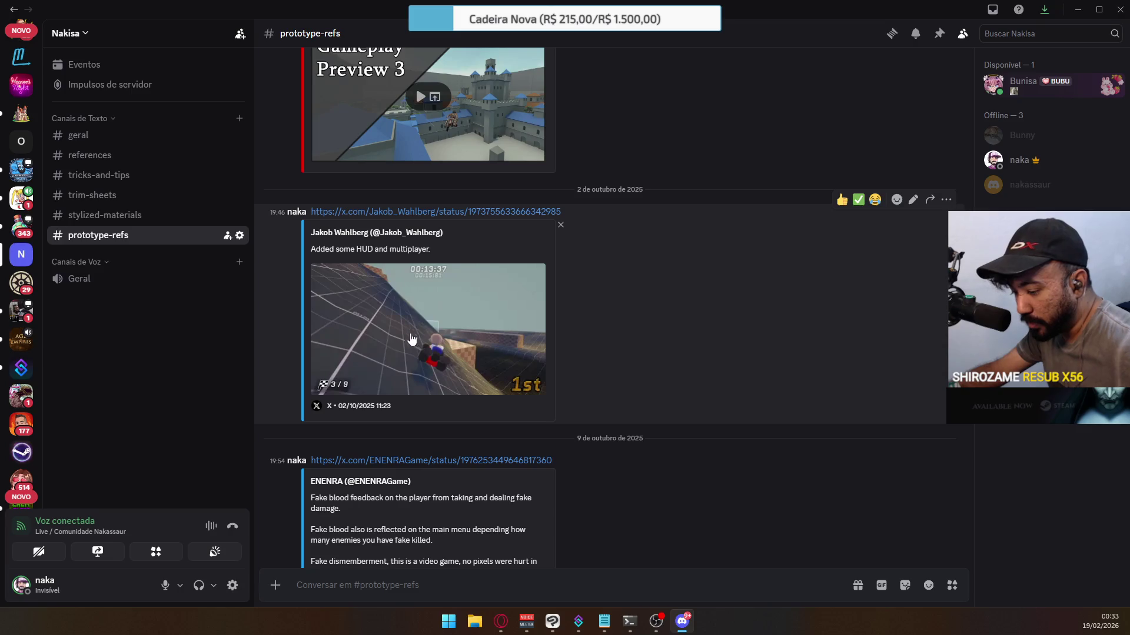
click(451, 327)
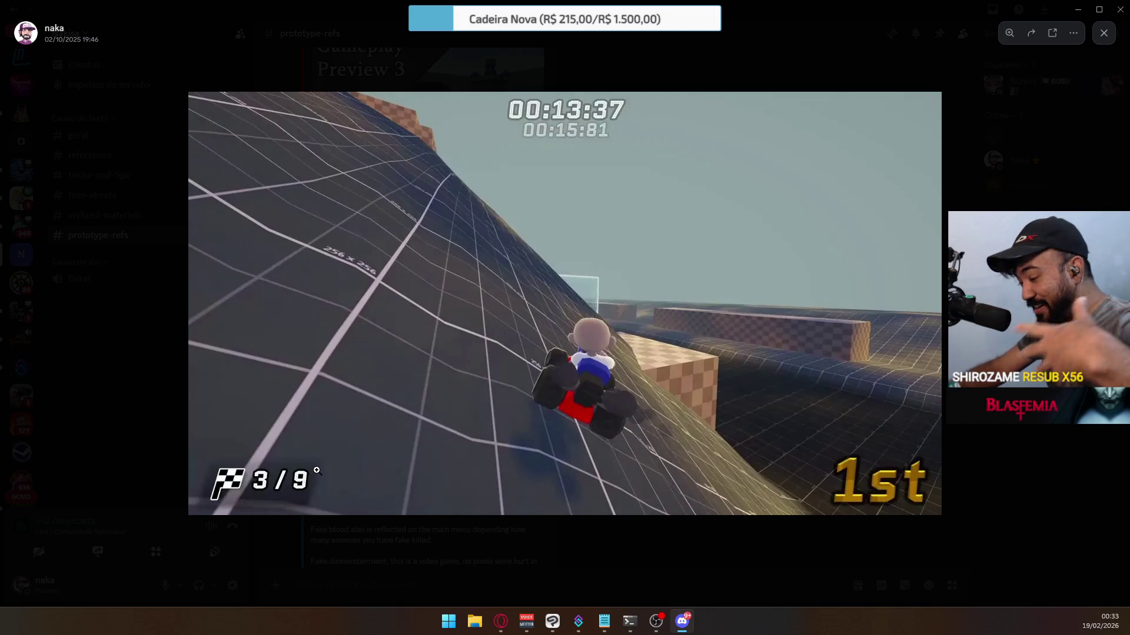
key(Escape)
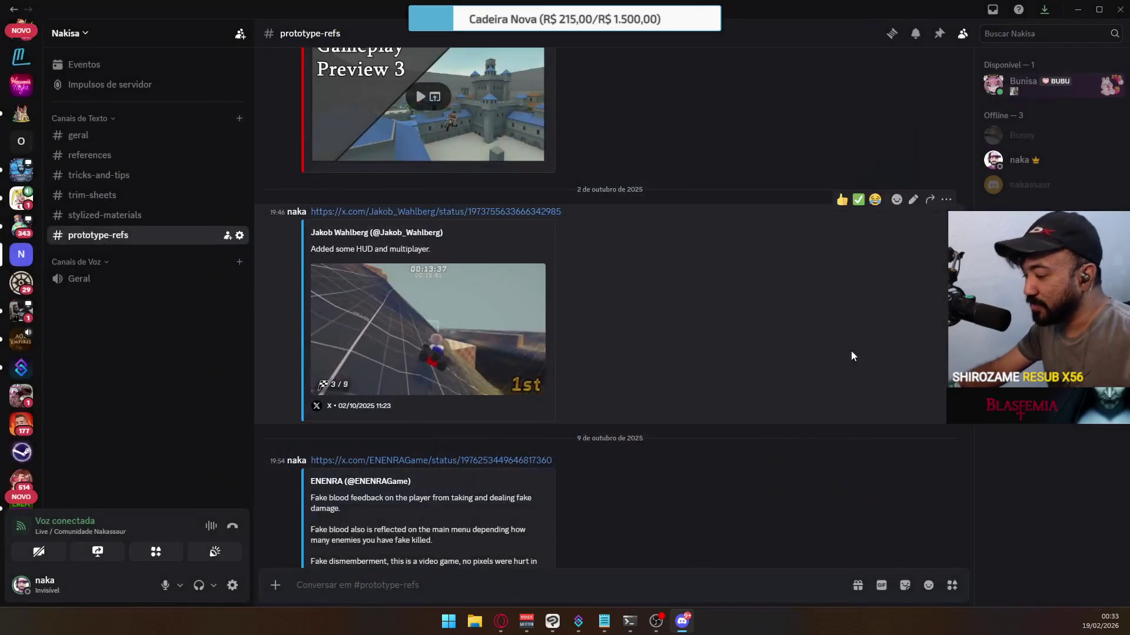
Scroll up to the 22 January 2025 Unreal Engine 5 anime-character video and start it playing.
scroll(614, 342, up, 5)
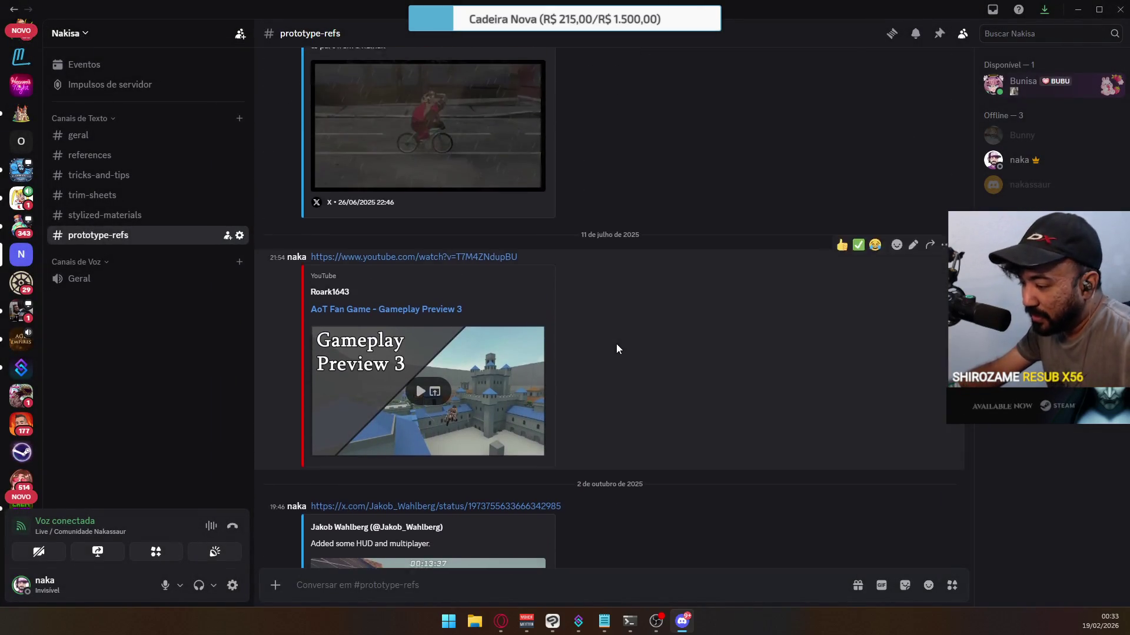
scroll(640, 344, up, 6)
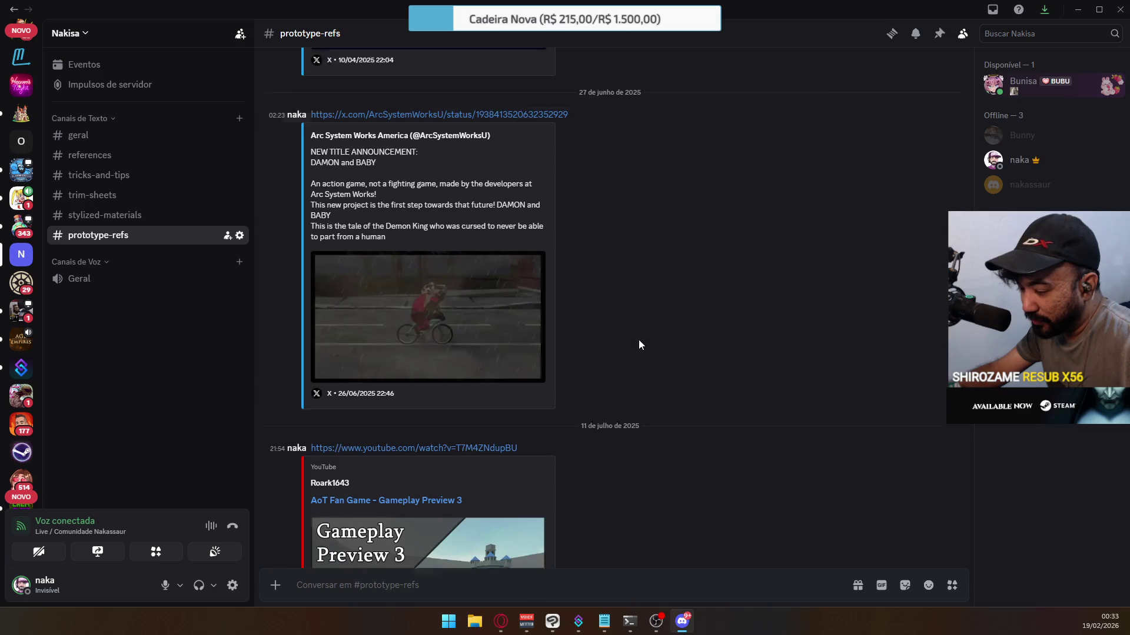
scroll(640, 338, up, 3)
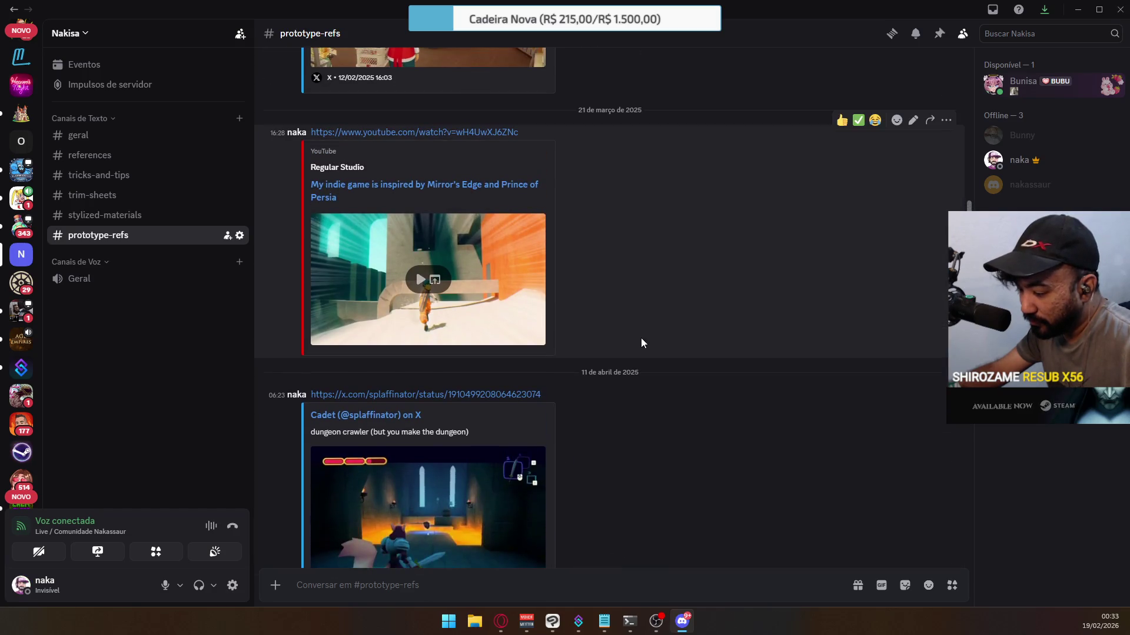
scroll(642, 338, up, 5)
scroll(643, 342, up, 6)
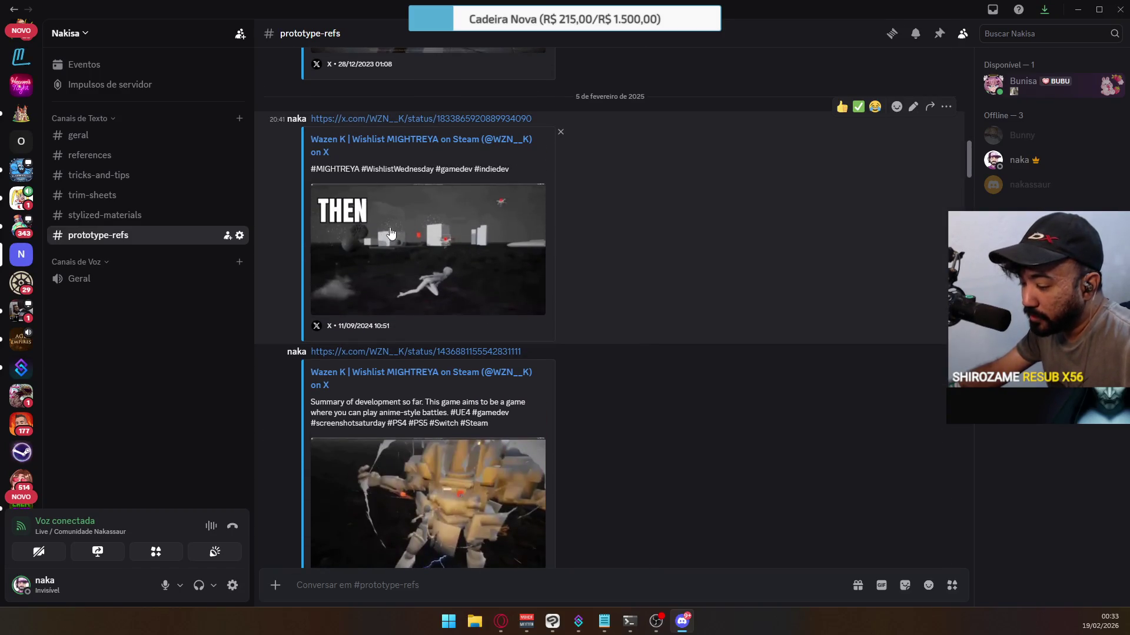
scroll(421, 252, down, 3)
scroll(483, 288, up, 5)
scroll(574, 303, up, 3)
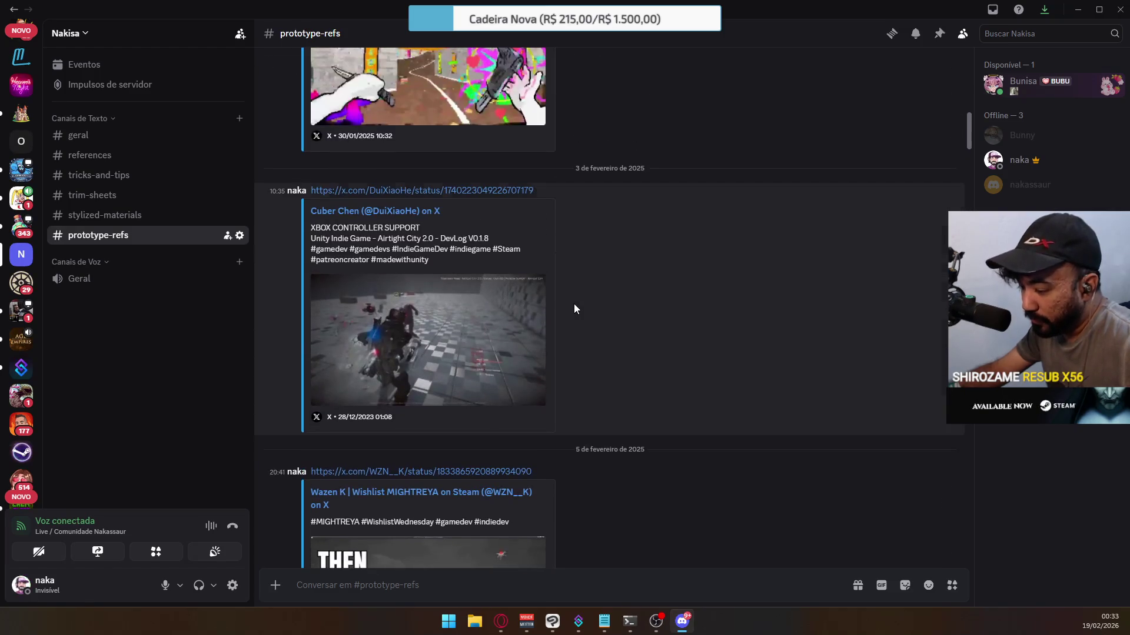
scroll(565, 309, up, 3)
scroll(575, 312, up, 2)
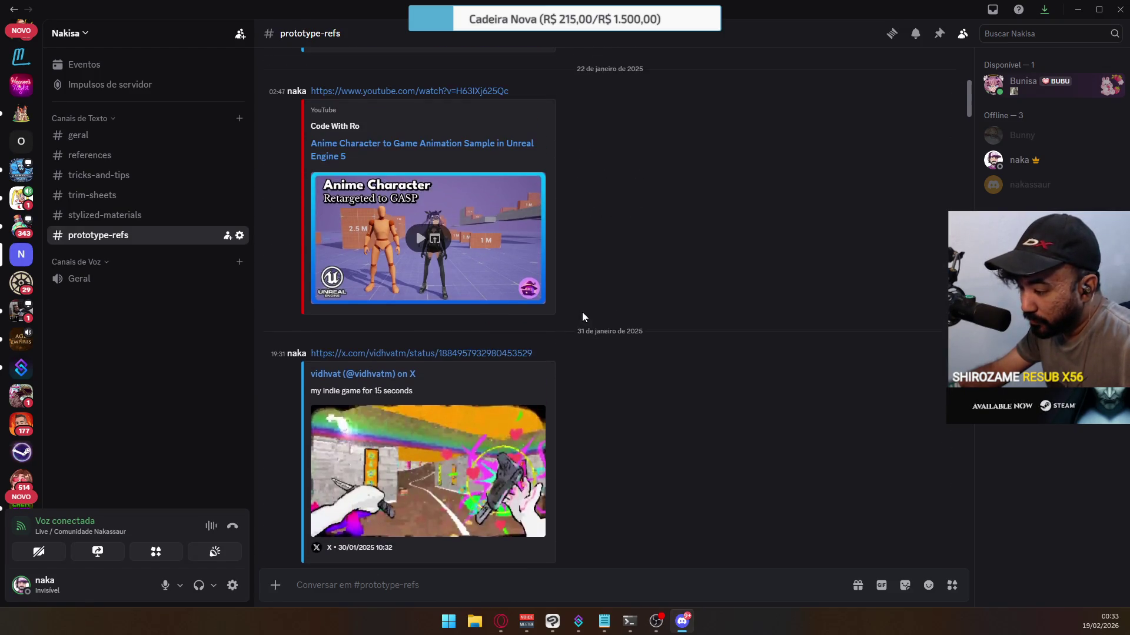
scroll(412, 265, up, 2)
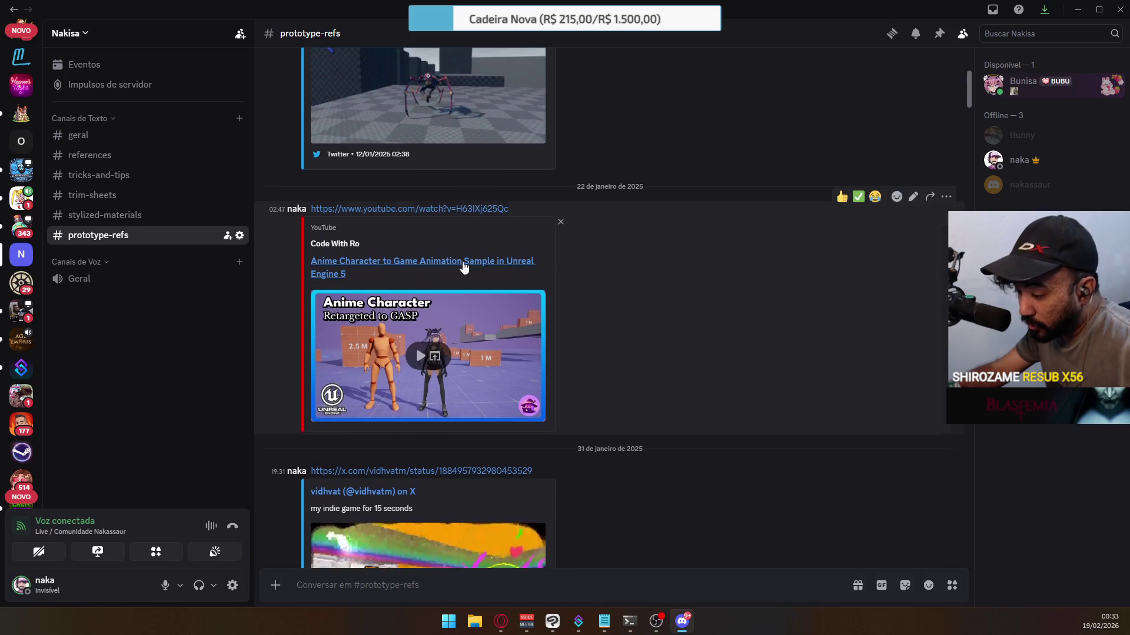
click(419, 351)
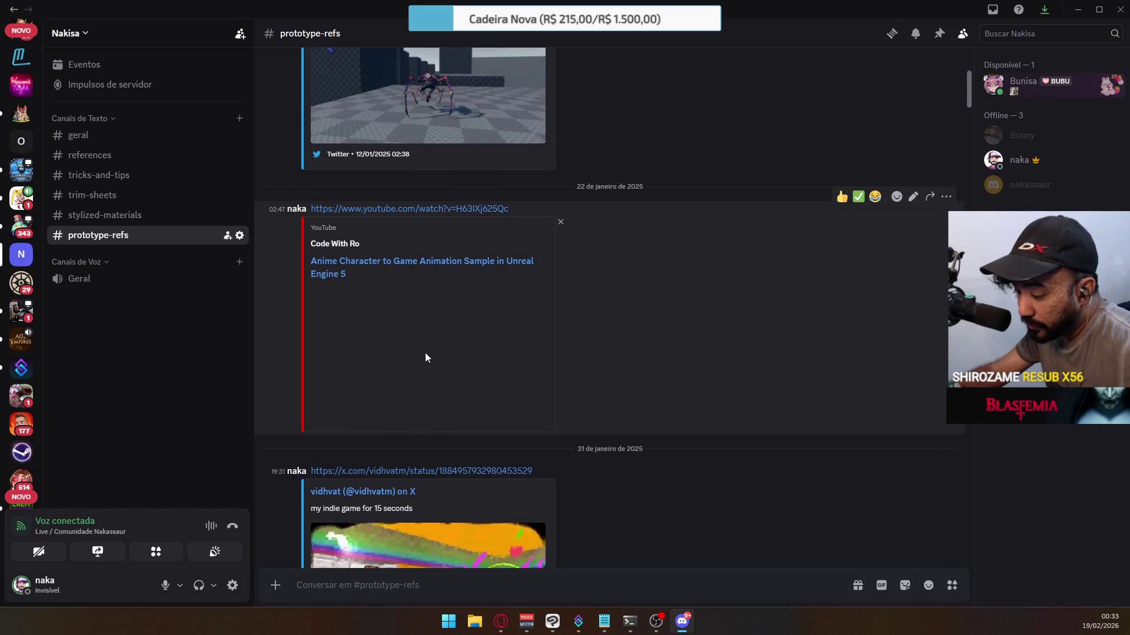
Skip the anime-character video ahead to about 3:31 of 5:14 and pause it.
click(517, 362)
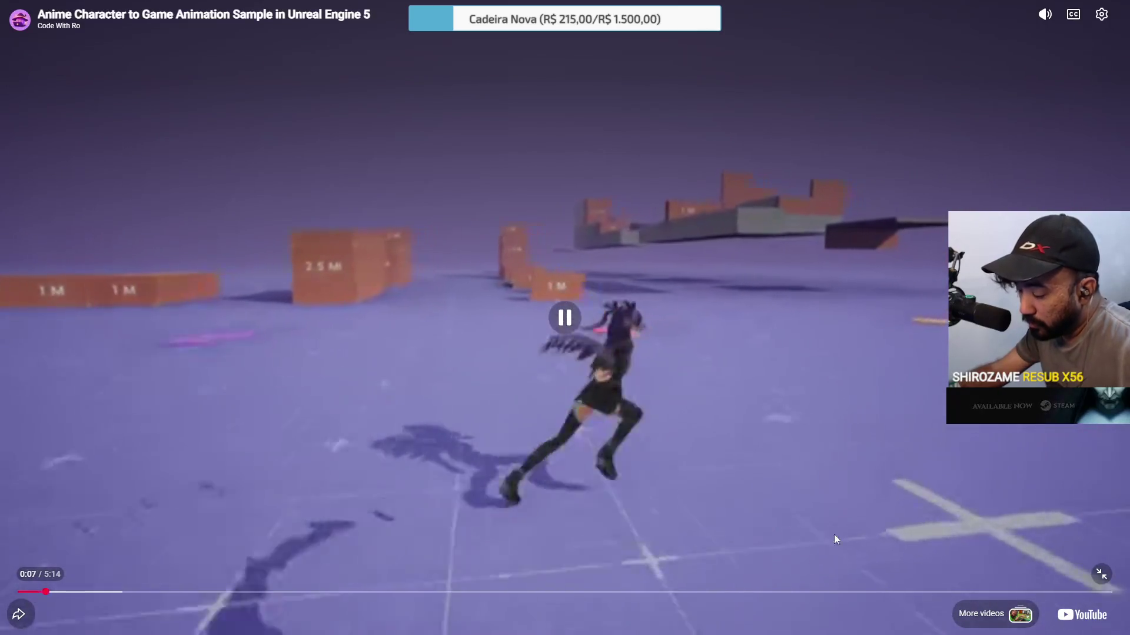
click(1101, 577)
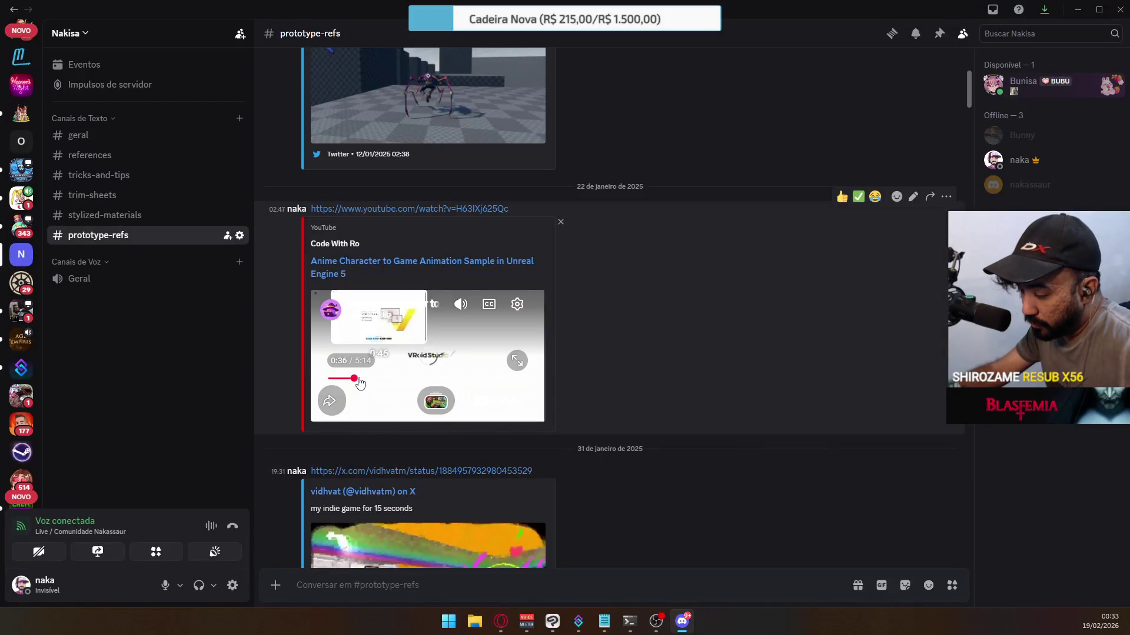
click(374, 380)
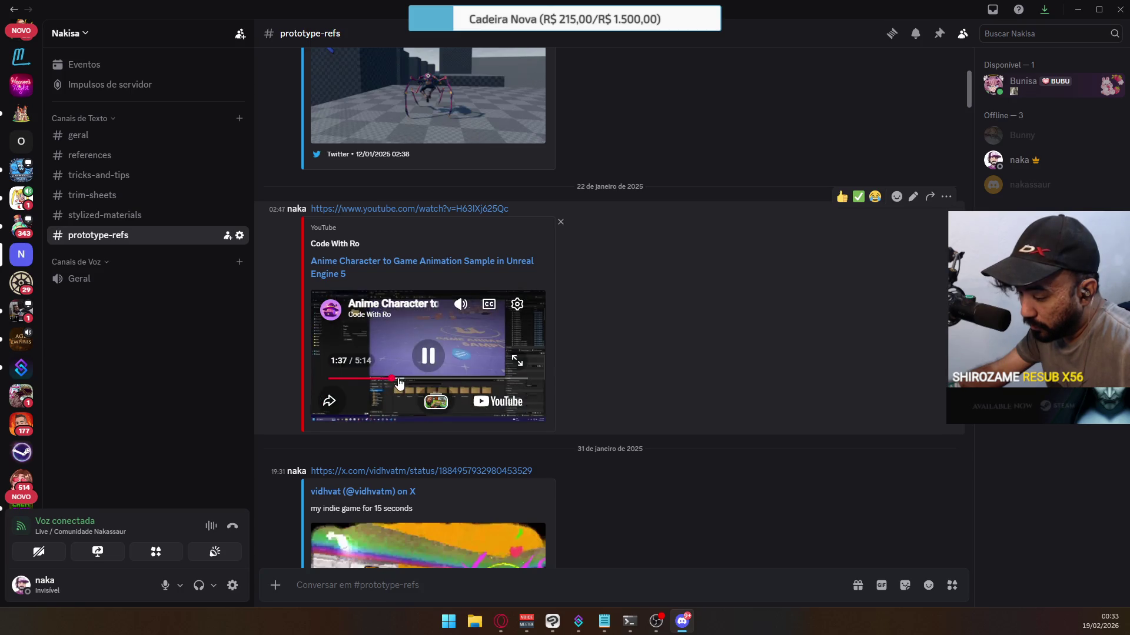
click(403, 379)
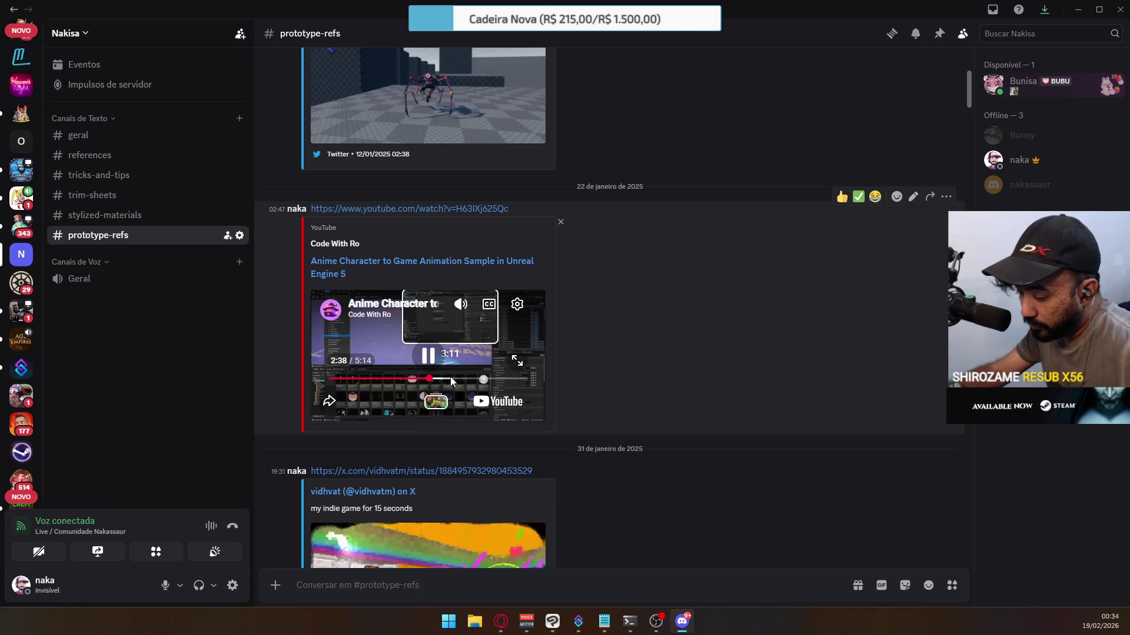
click(450, 379)
click(428, 356)
scroll(559, 364, up, 5)
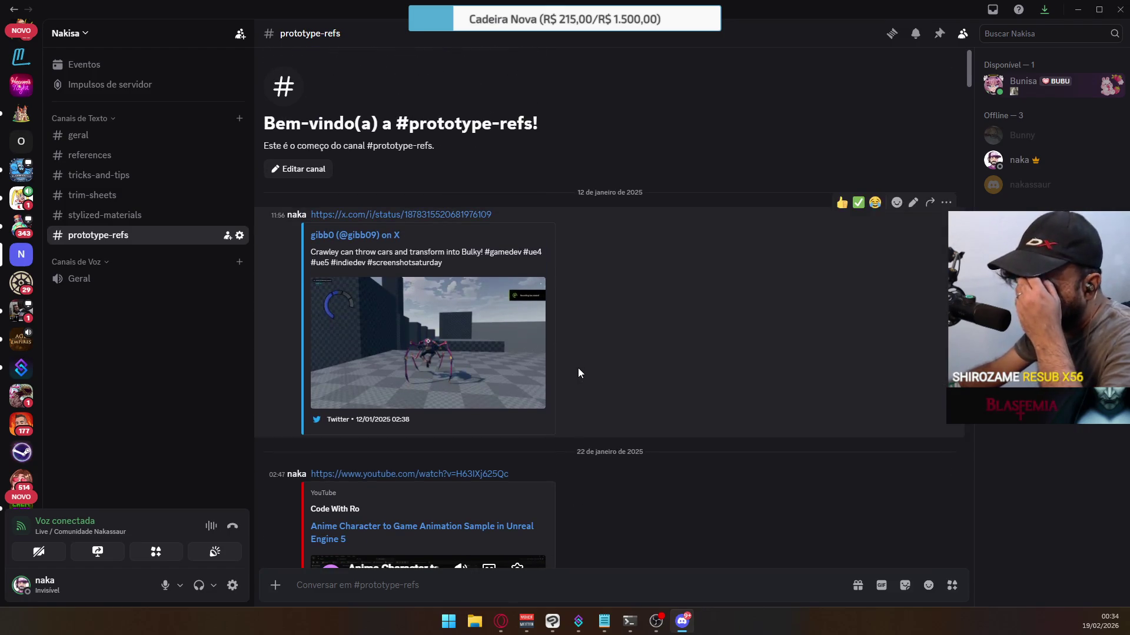
Scroll down to the newest post, the 16 February 2026 Food Devils clip tagged 'ui ref'.
scroll(589, 376, down, 15)
scroll(591, 422, down, 20)
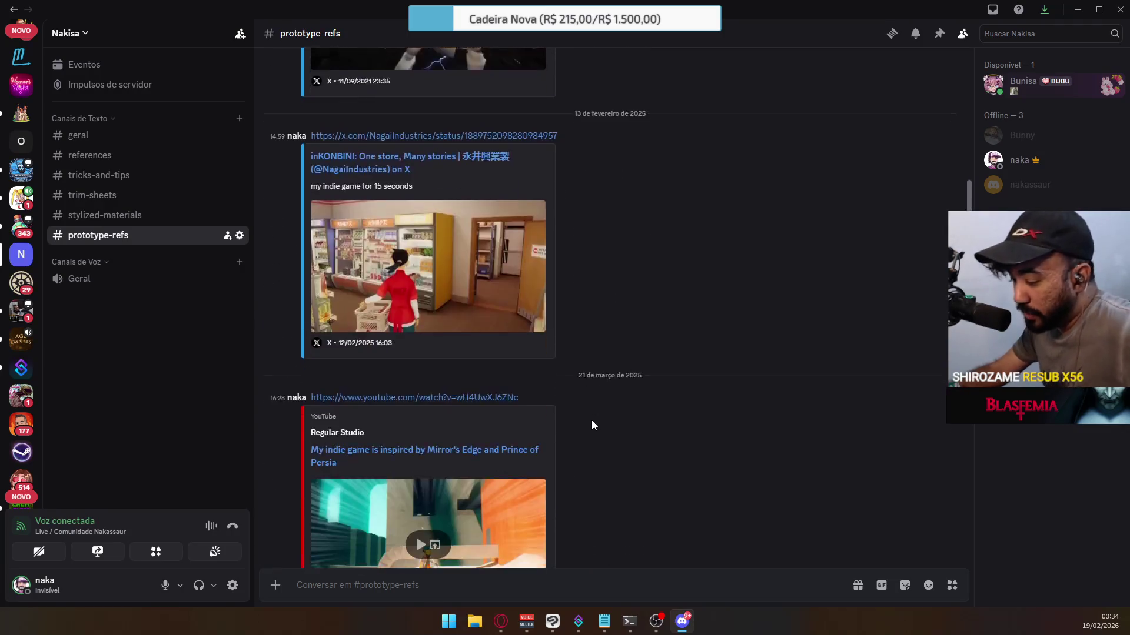
scroll(592, 420, down, 20)
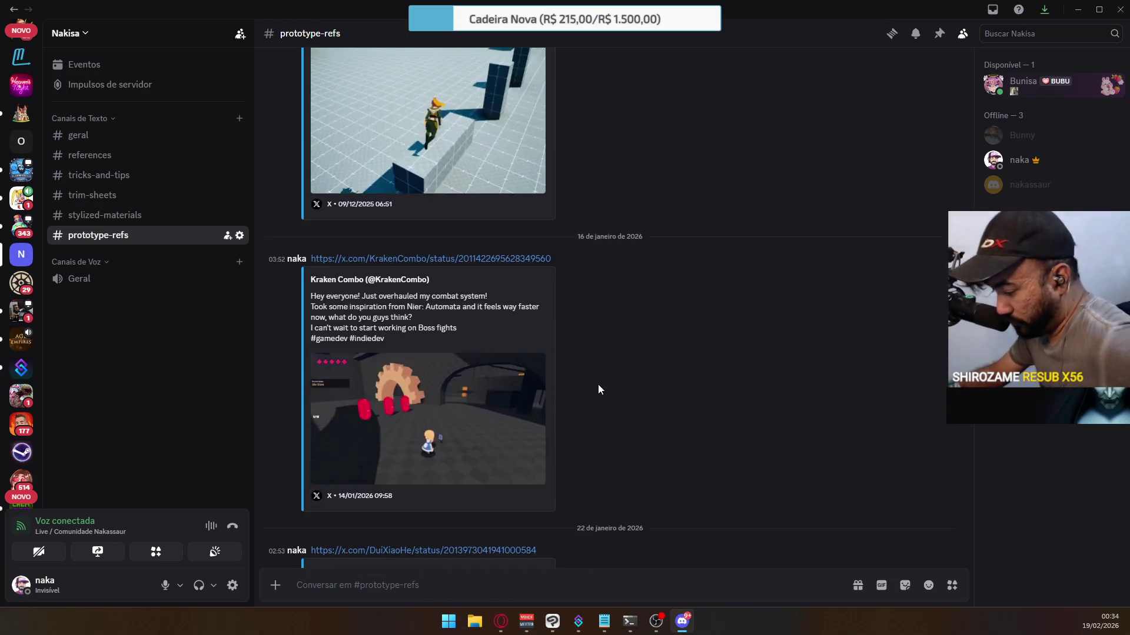
scroll(580, 411, down, 3)
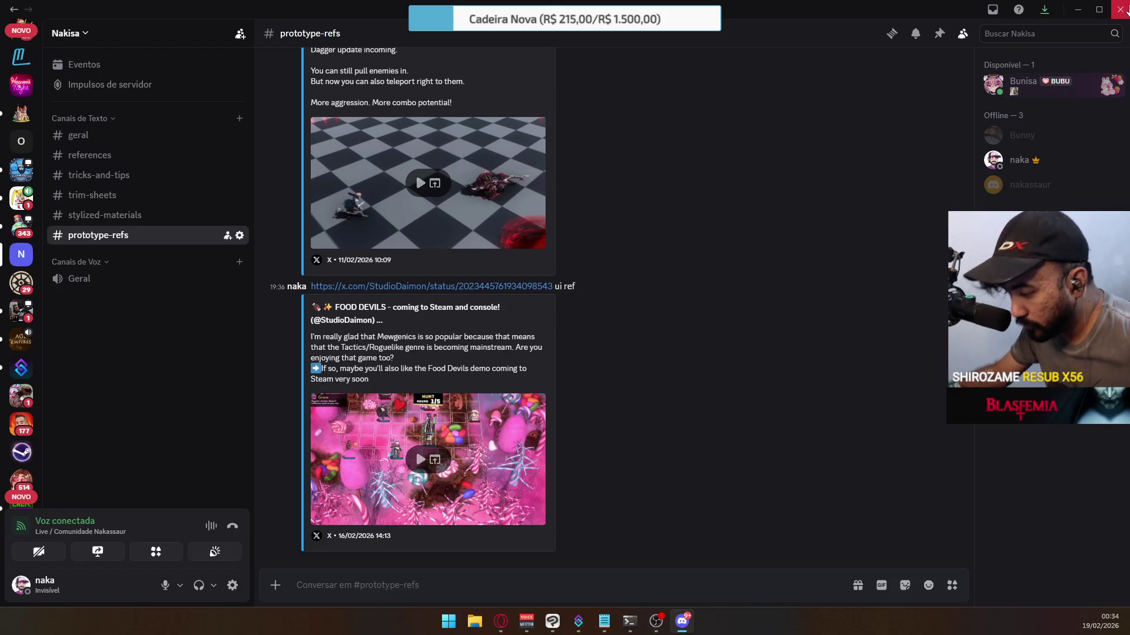
Move the Discord window aside and make the Opera GX browser the active window.
drag(752, 8, 662, 1)
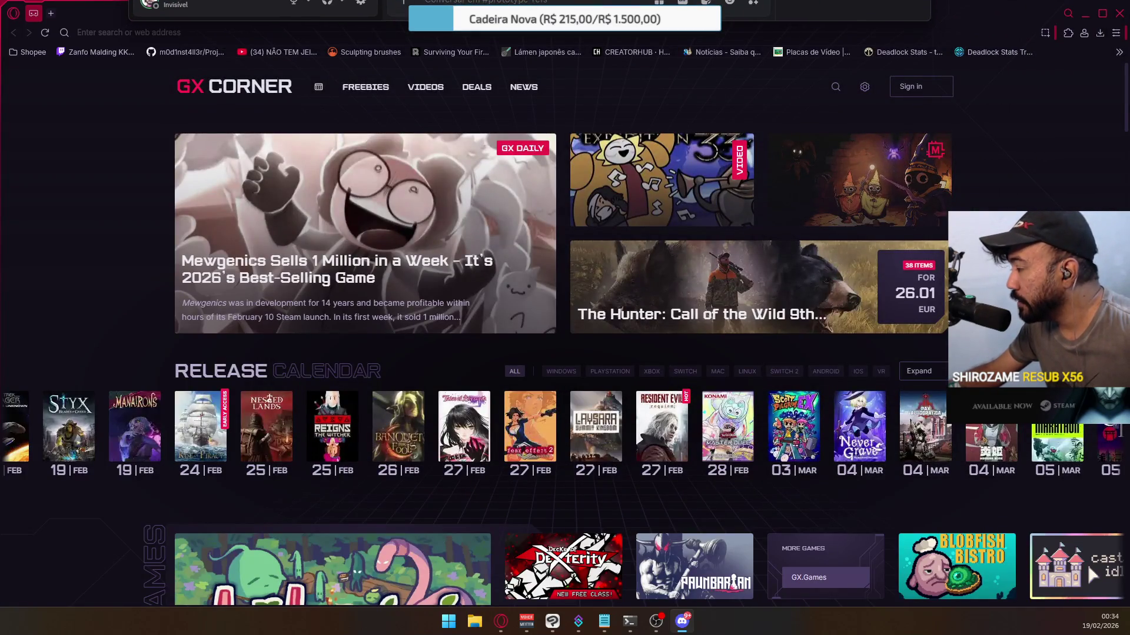
key(alt+Tab)
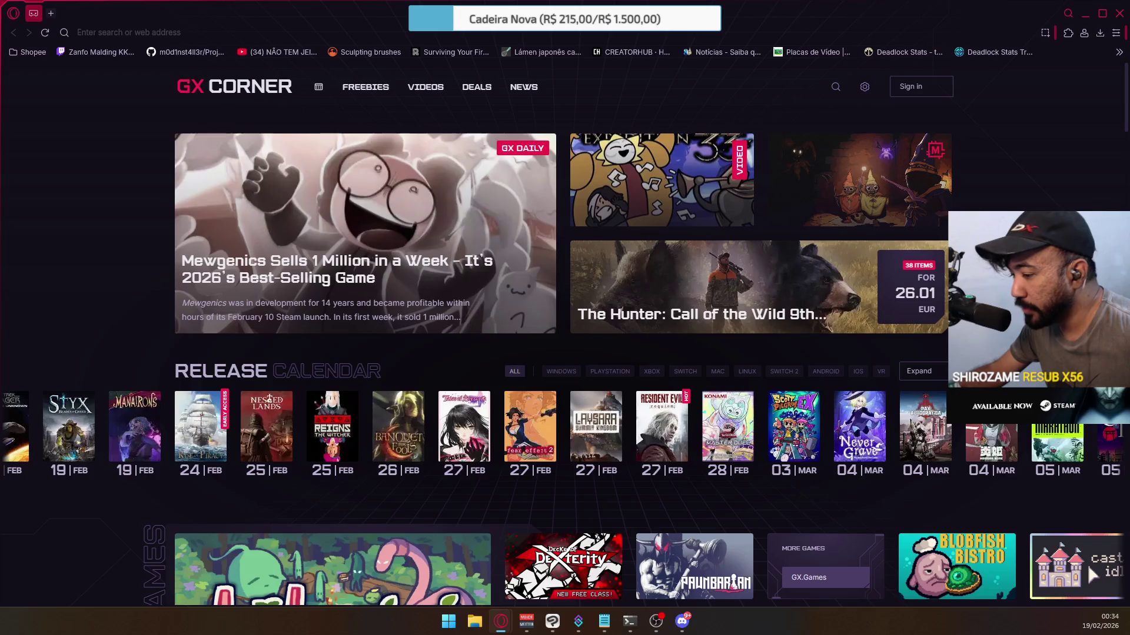
key(alt+Tab)
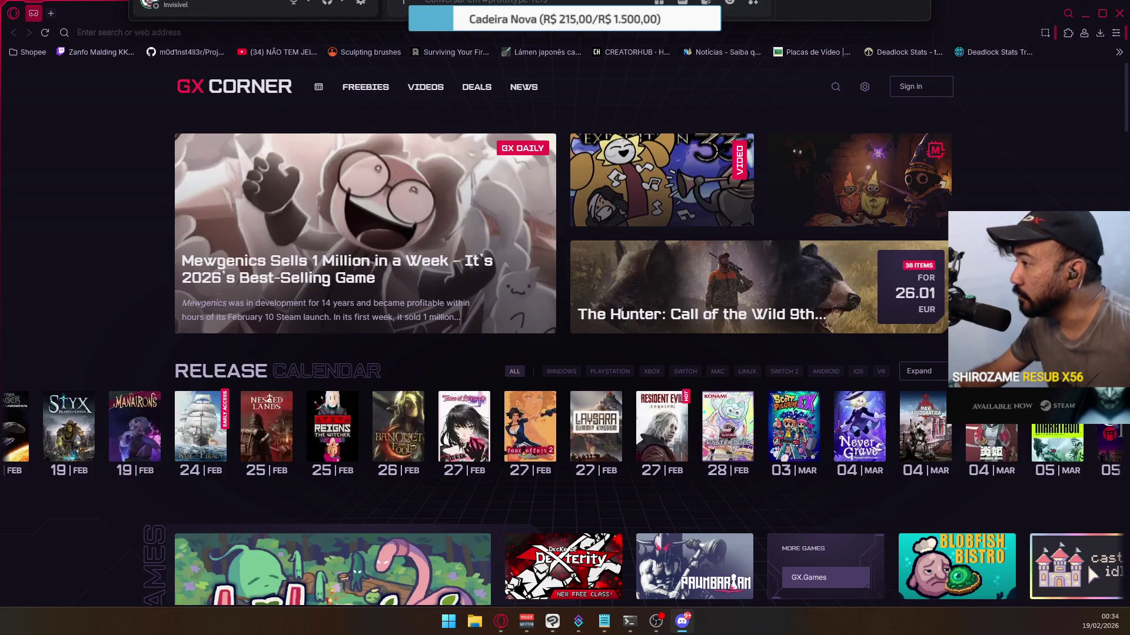
key(alt+Tab)
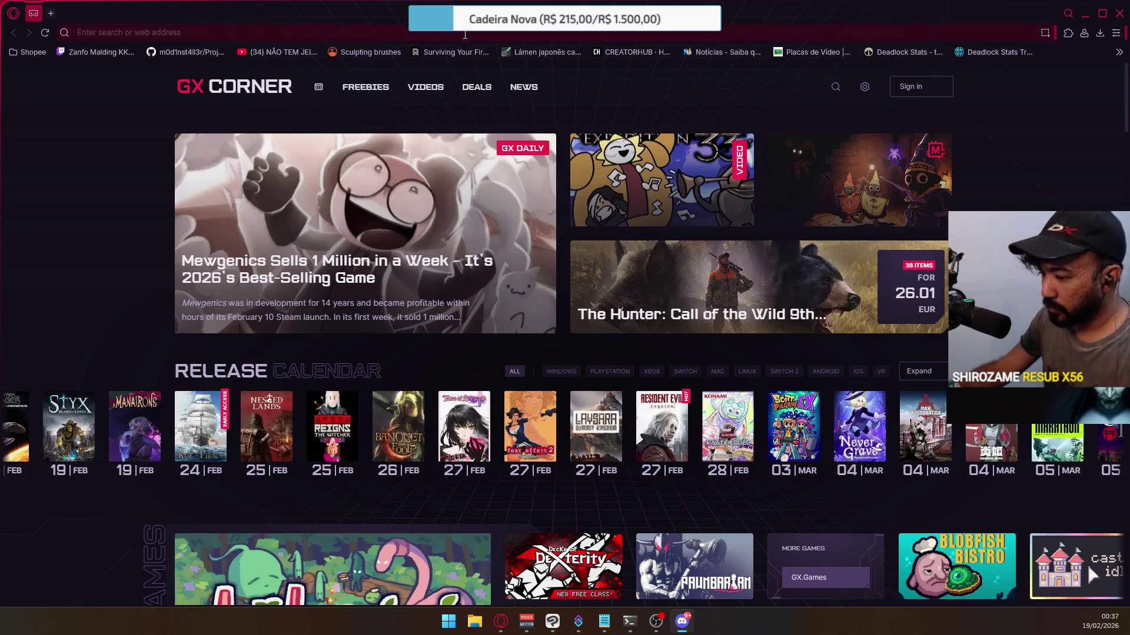
click(823, 13)
Minimize Opera GX to reveal the Clip Studio Paint character sketches.
click(1106, 17)
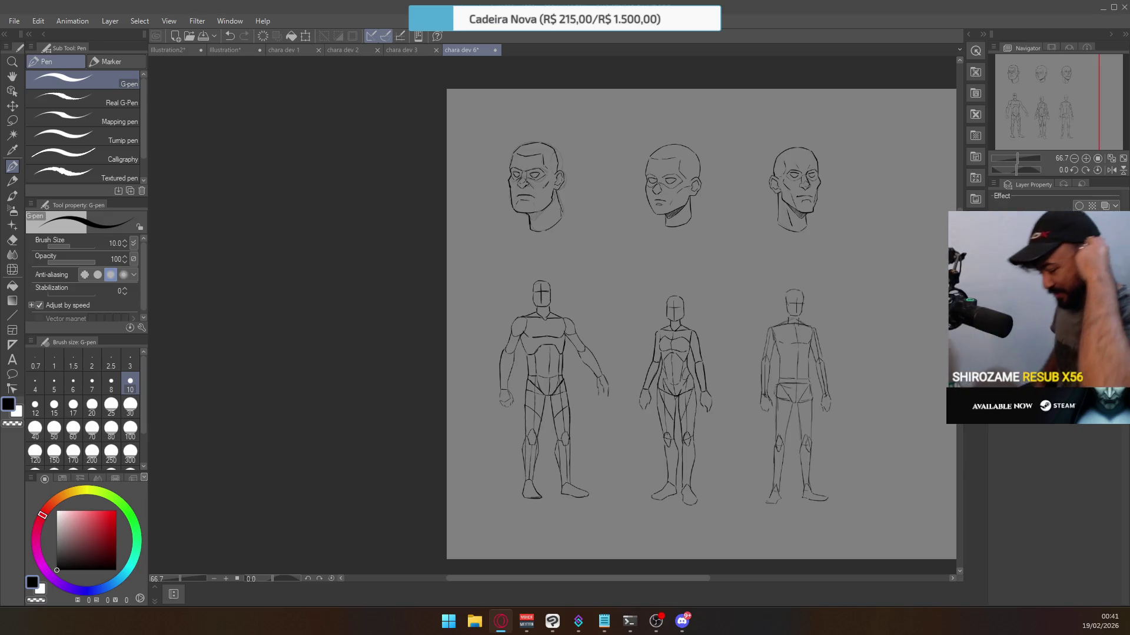
drag(700, 324, 642, 264)
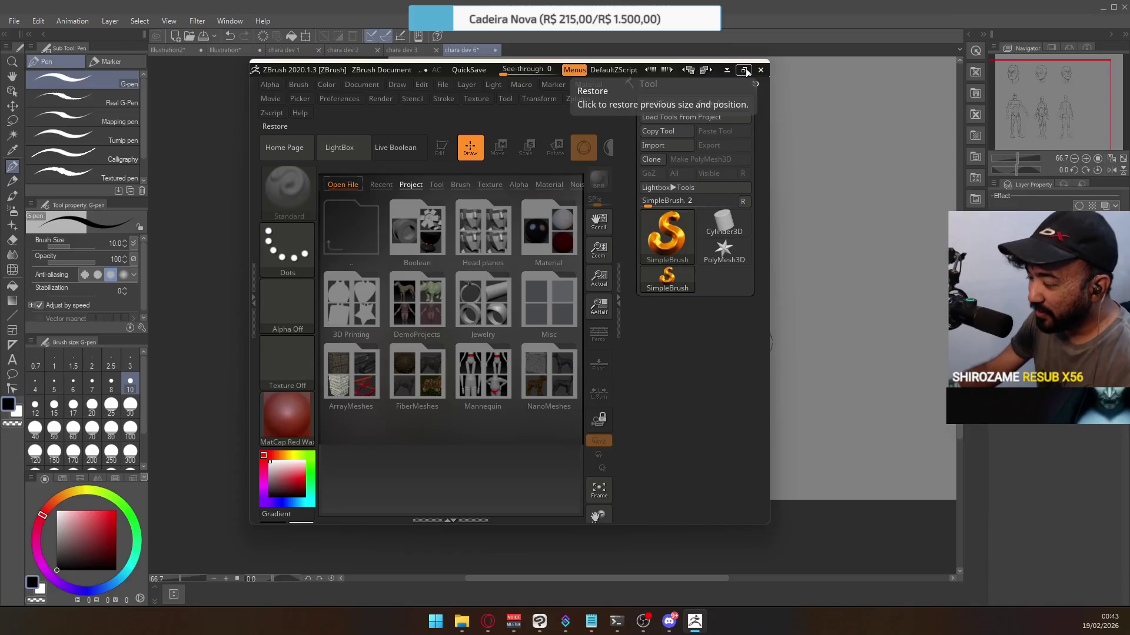
Maximize the ZBrush window and close LightBox to show the empty canvas.
click(745, 71)
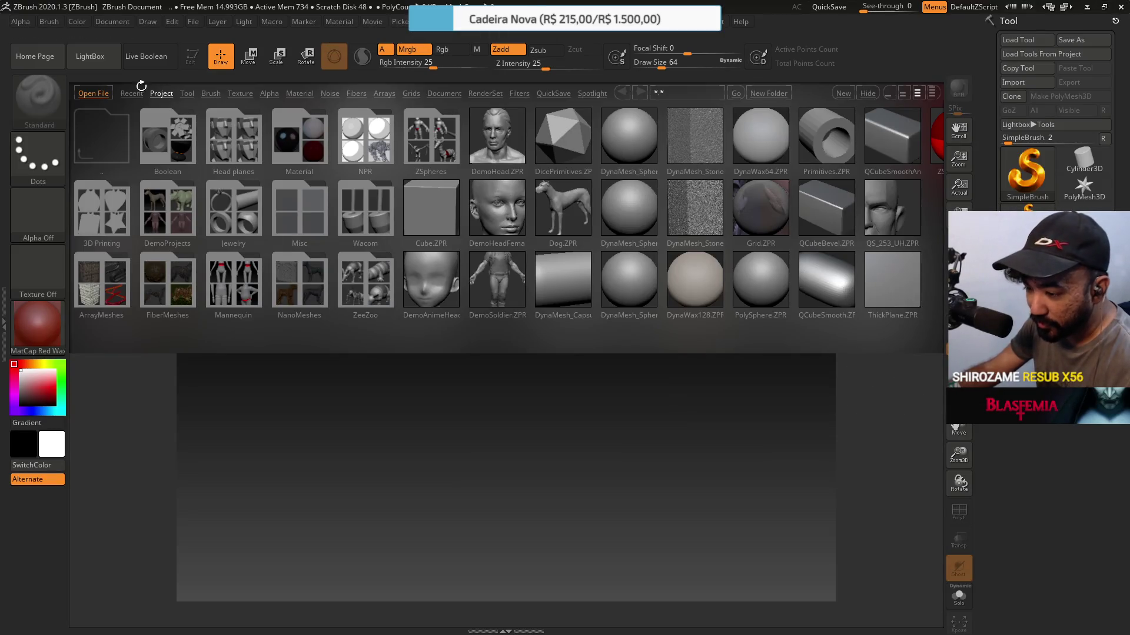
click(106, 63)
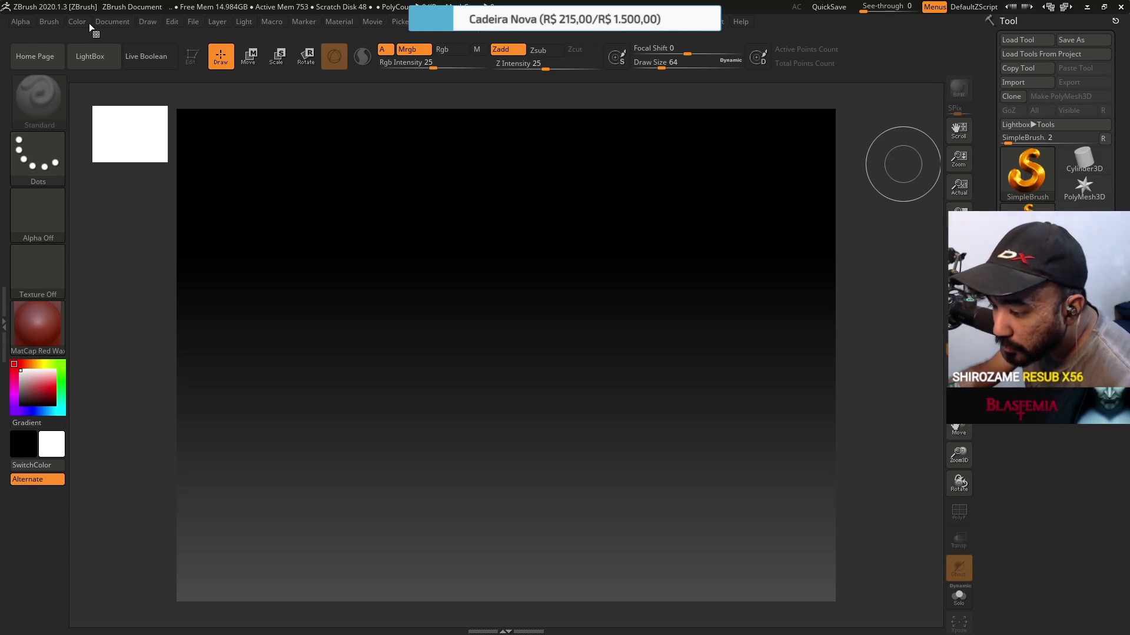
Load CustomInterface.cfg from D:\Format Stuff\ZBrush as the interface layout.
click(433, 22)
click(478, 118)
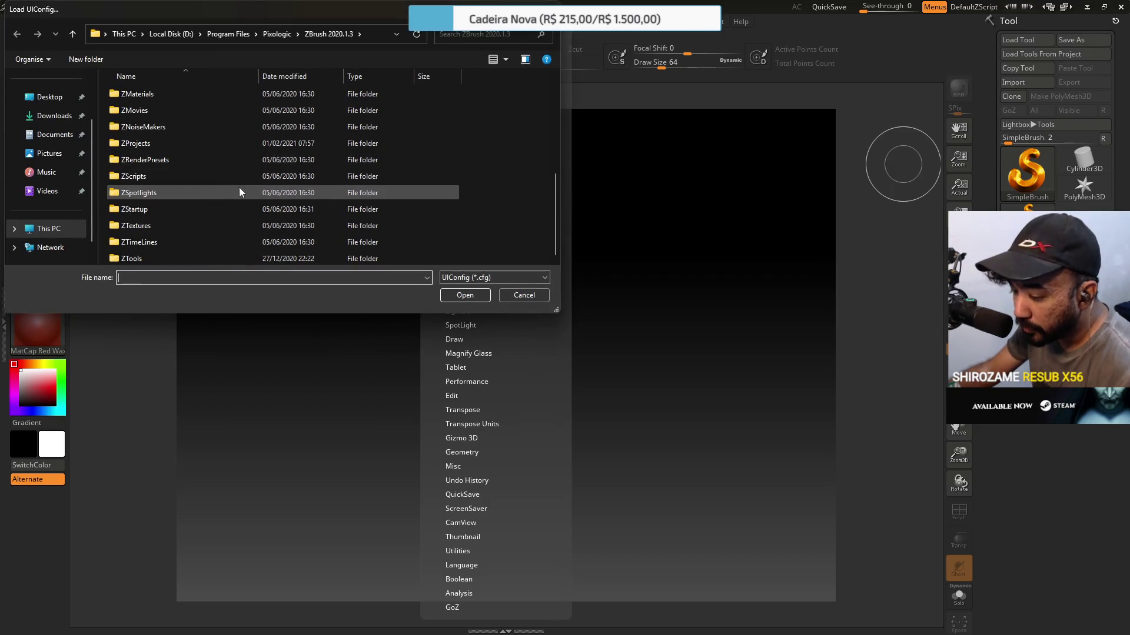
click(59, 229)
double_click(331, 112)
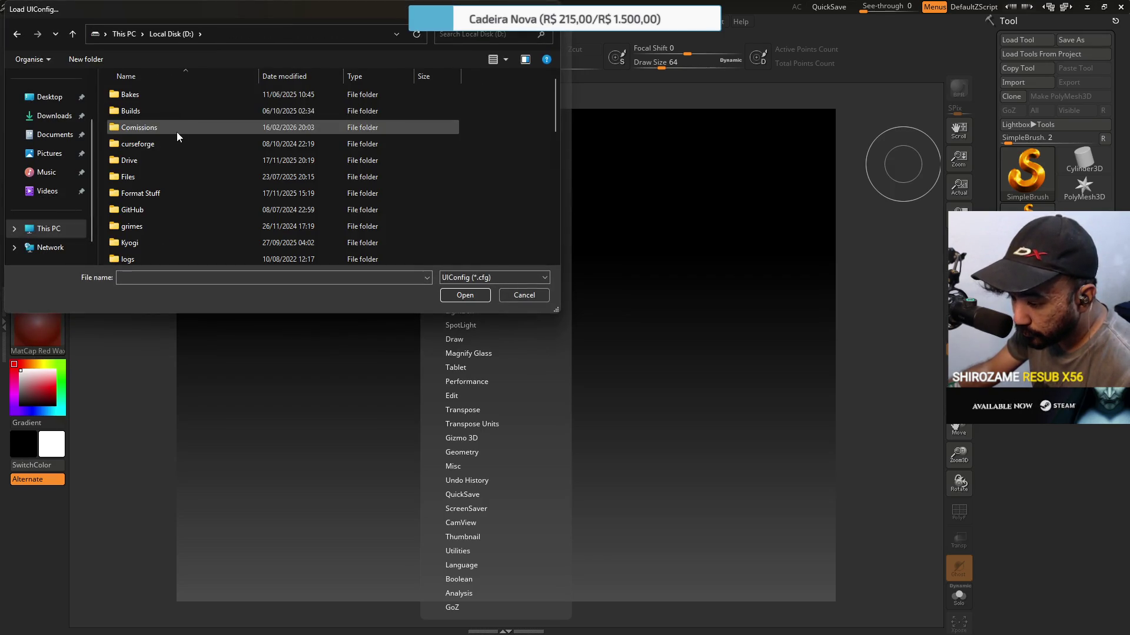
double_click(154, 186)
scroll(189, 181, down, 3)
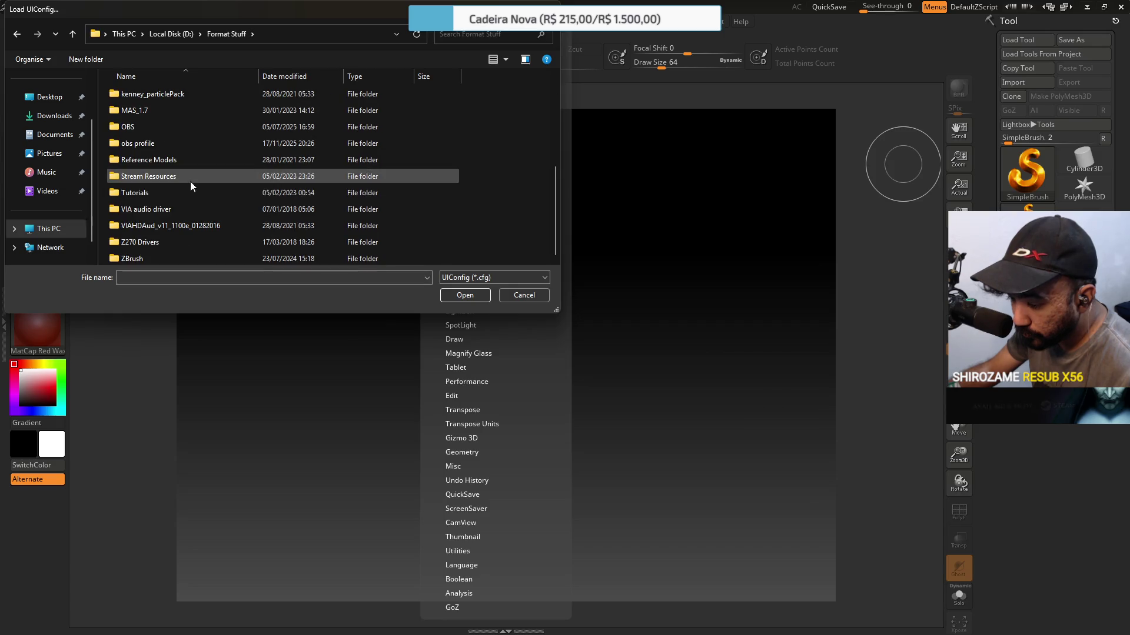
double_click(165, 255)
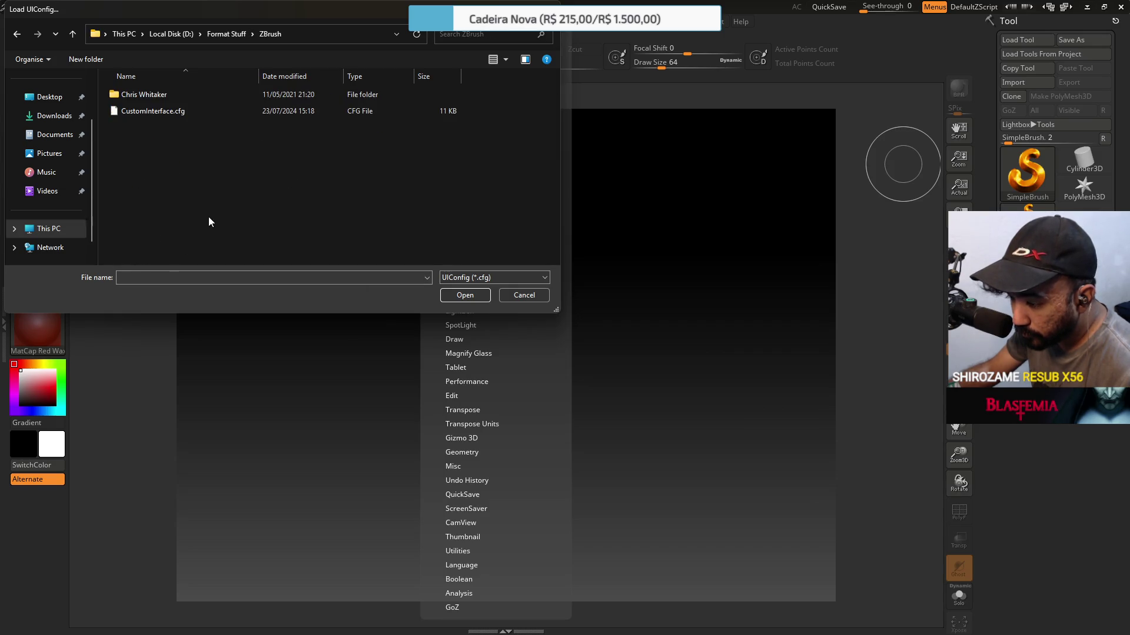
double_click(177, 113)
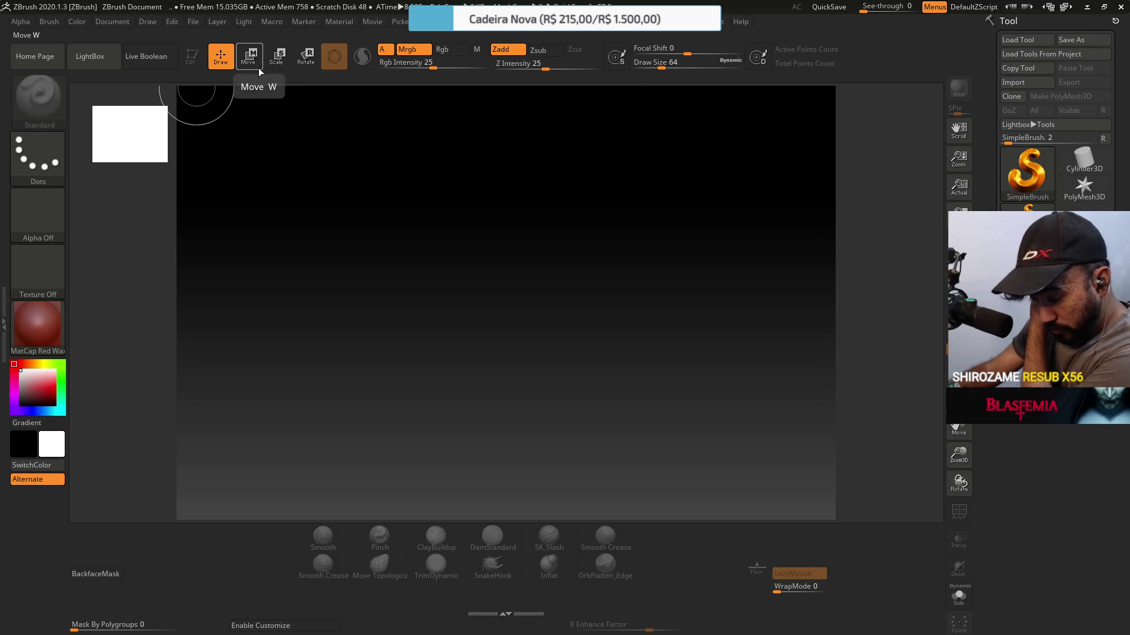
Store the custom layout as the startup configuration, then bring up the Load Ui dialog.
click(511, 615)
click(510, 529)
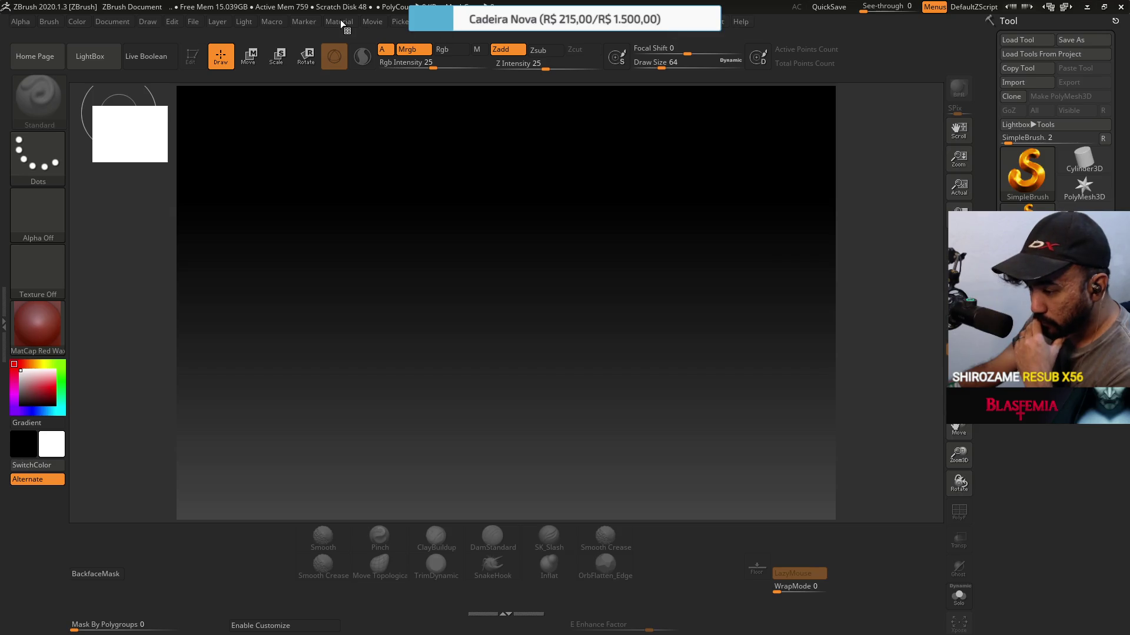
click(433, 23)
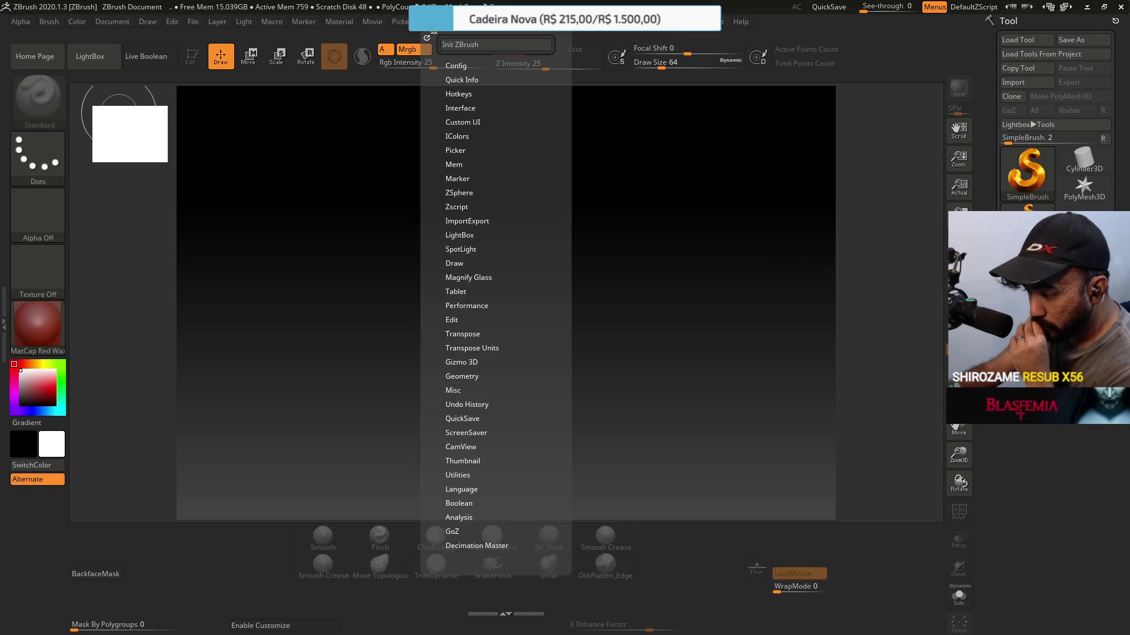
click(459, 63)
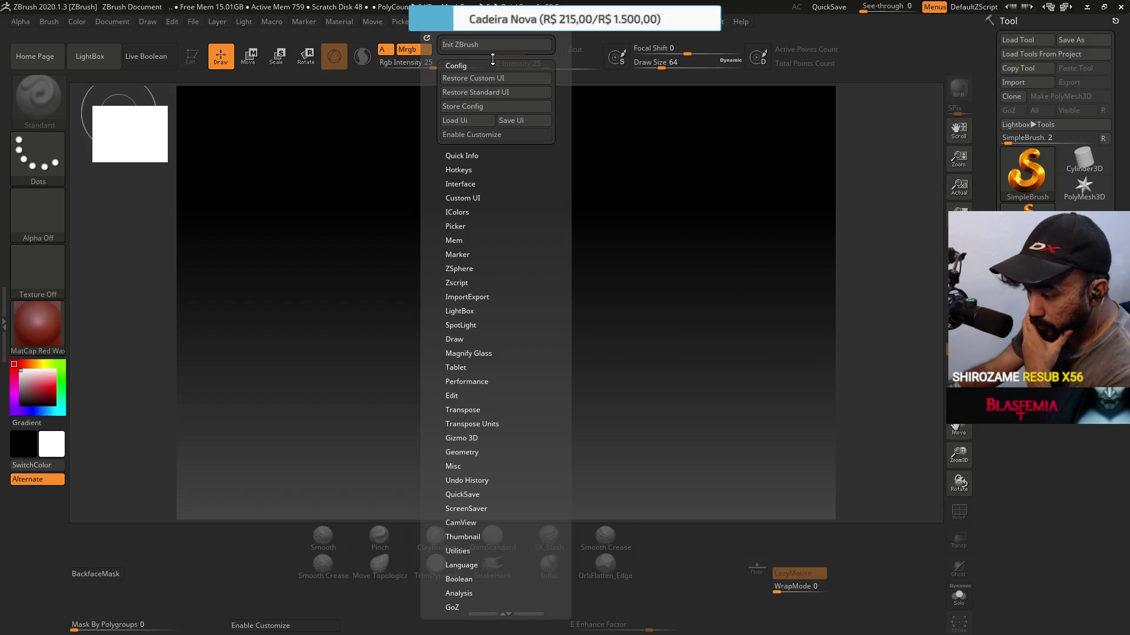
click(470, 106)
click(654, 347)
click(451, 23)
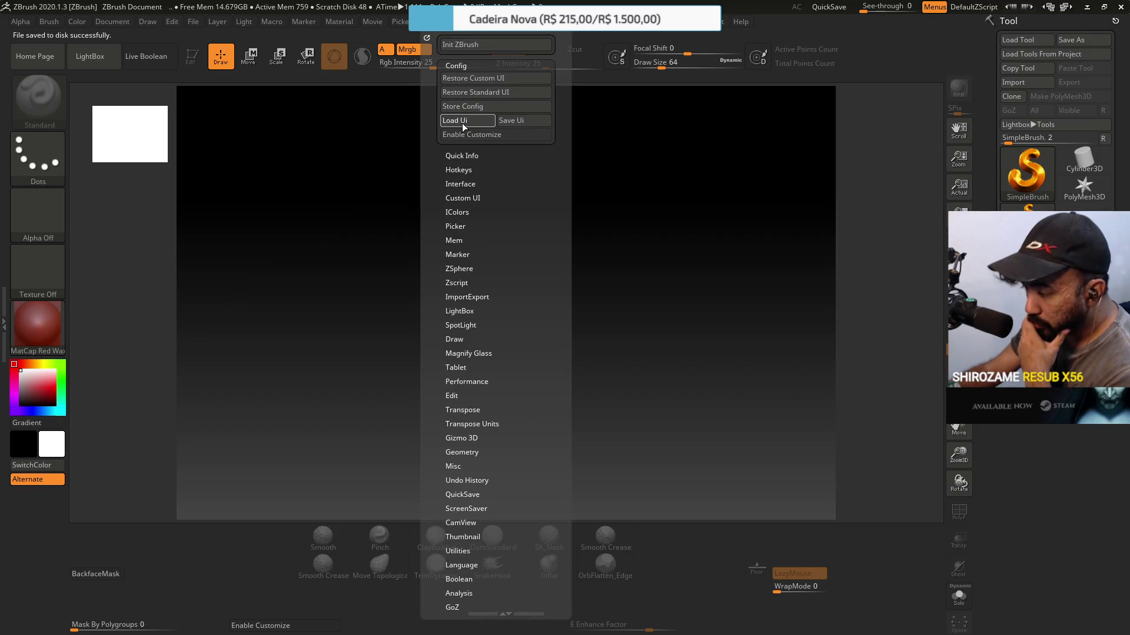
click(462, 116)
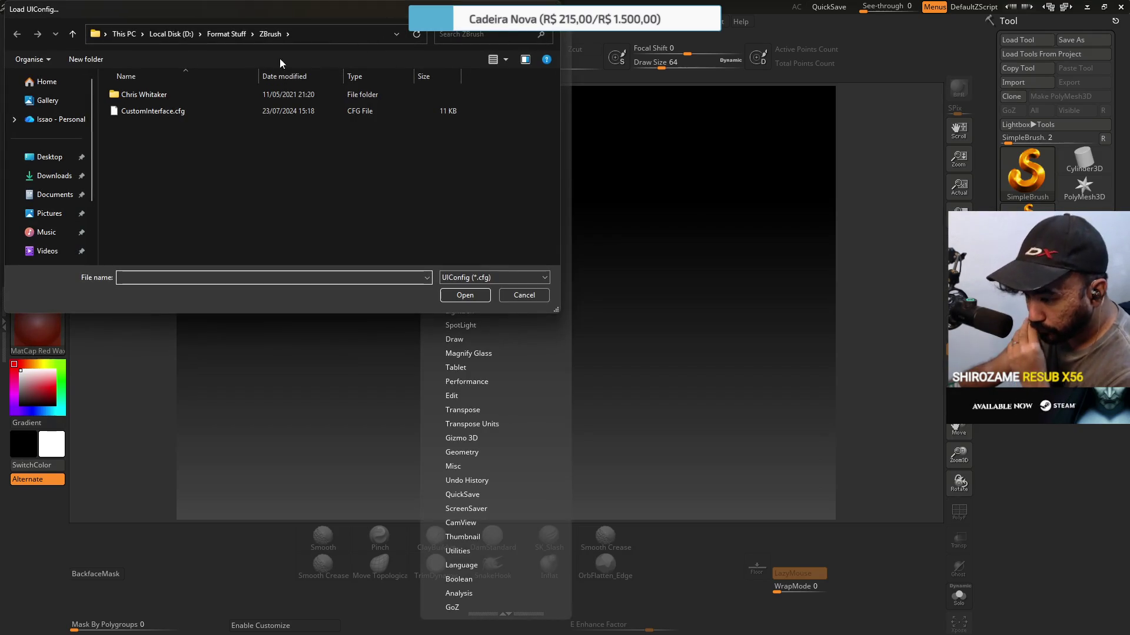
Load CustomUserInterface2020.cfg from D:\Drive\ZBrush, replacing the Format Stuff layout.
click(226, 34)
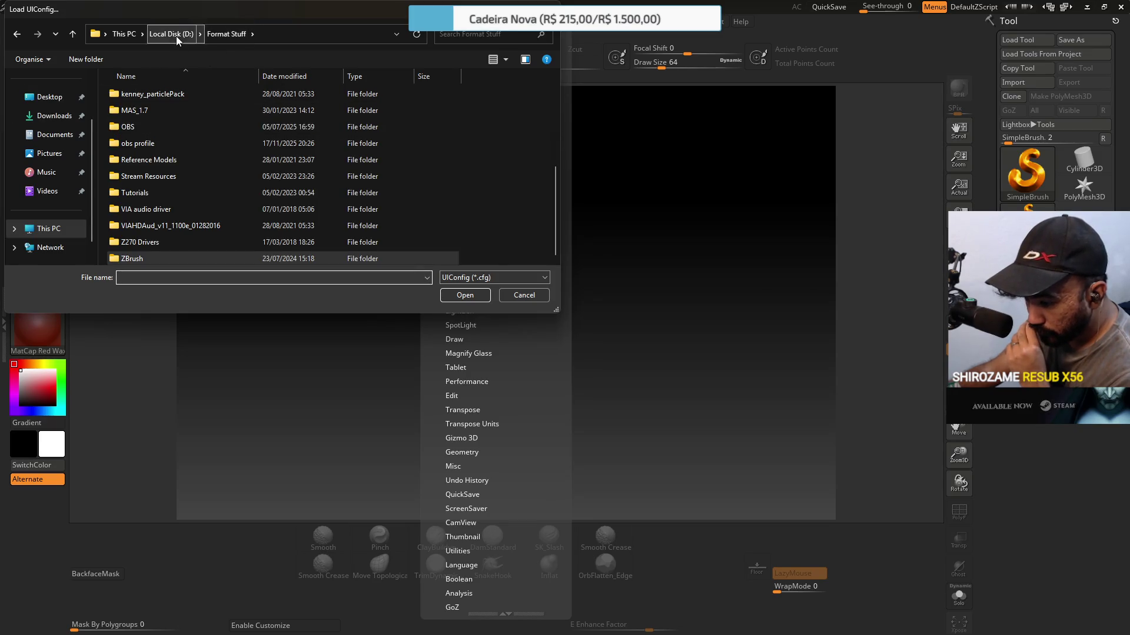
click(175, 36)
scroll(264, 106, up, 10)
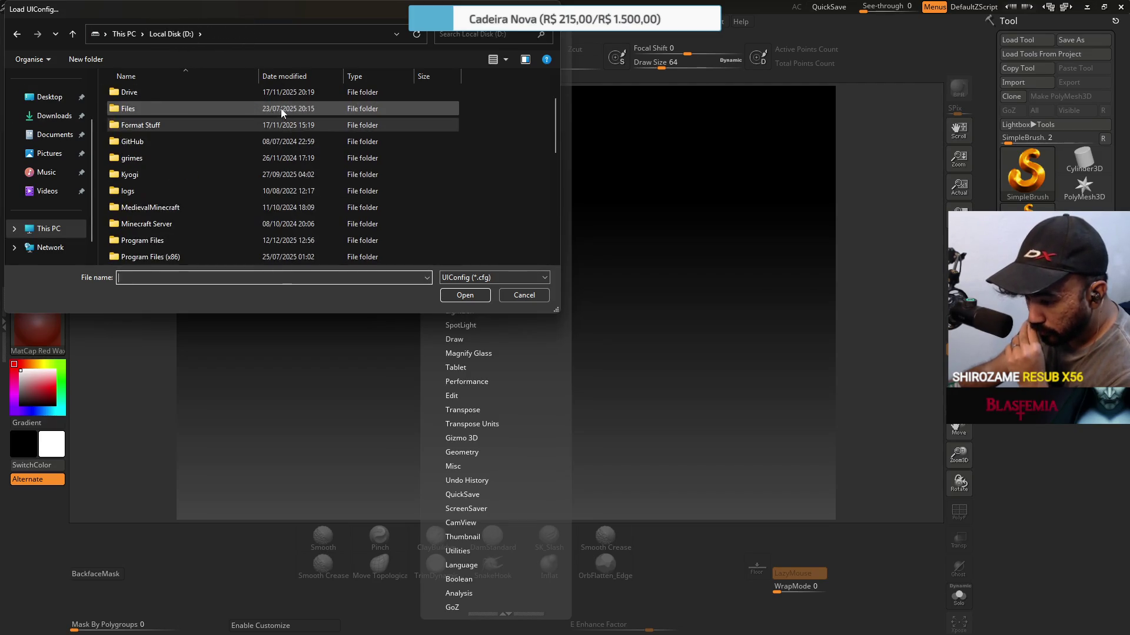
double_click(157, 161)
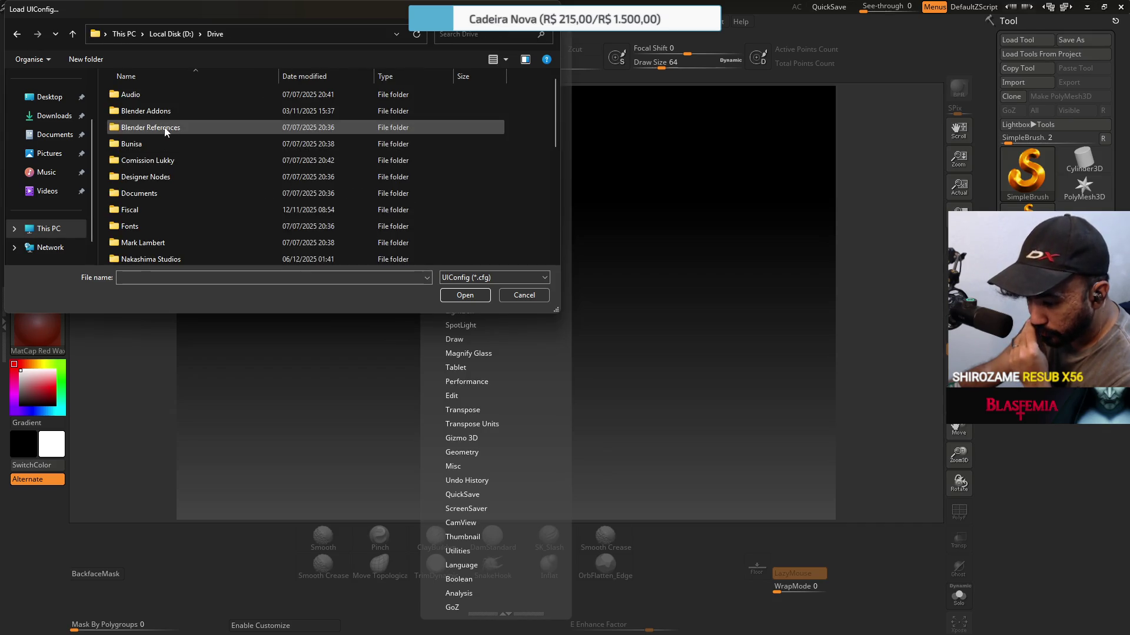
double_click(136, 235)
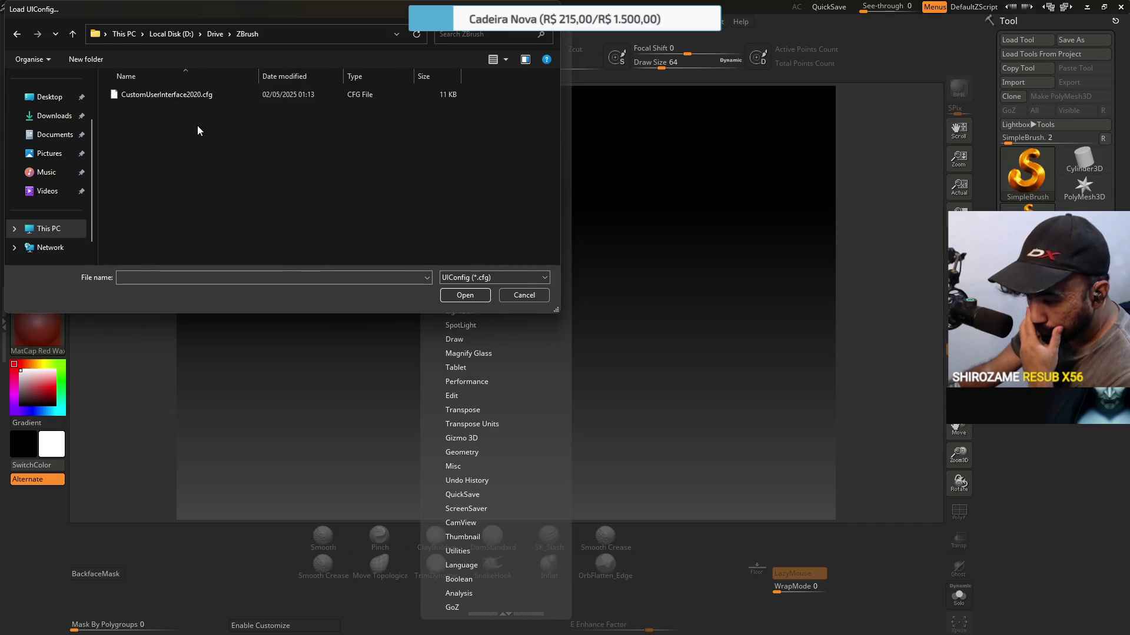
double_click(218, 98)
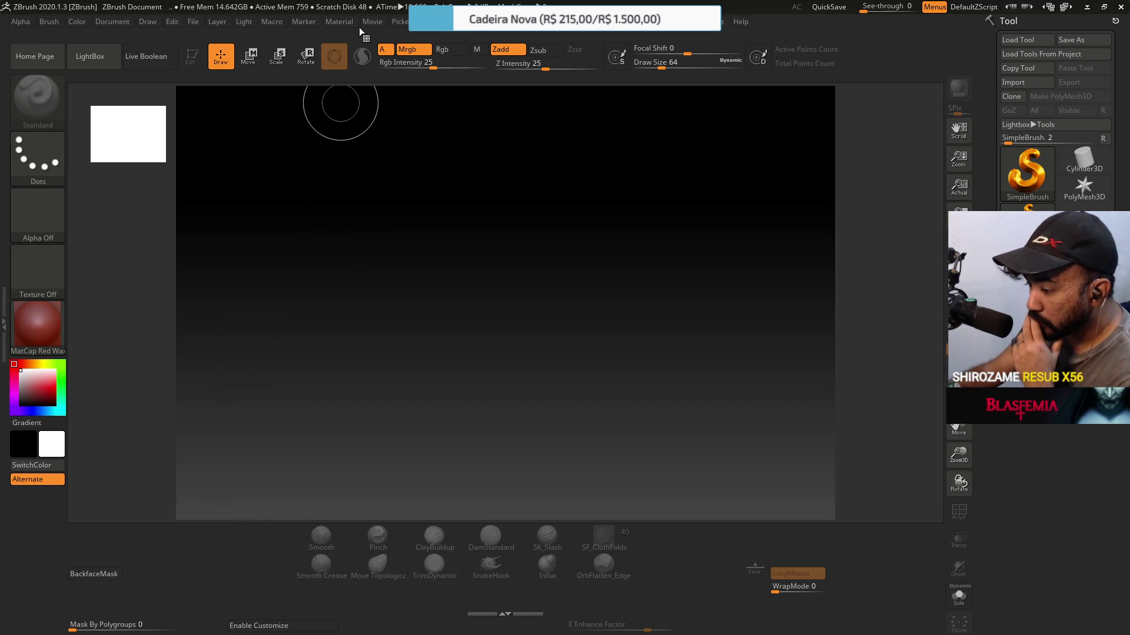
Store the configuration again, then close ZBrush without saving the project.
click(459, 33)
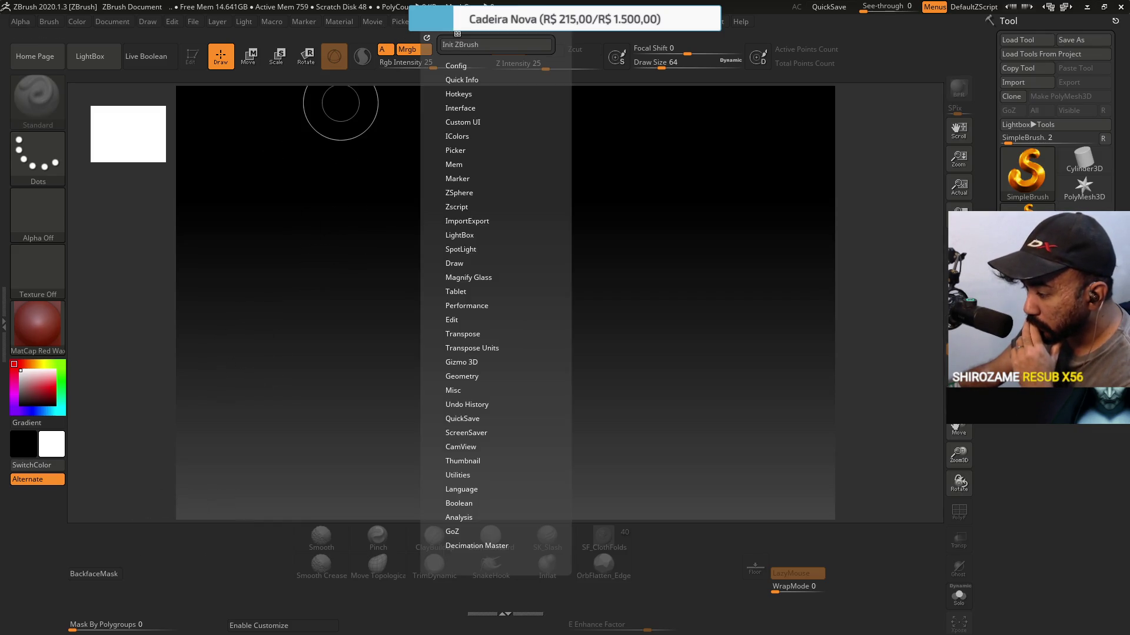
click(456, 65)
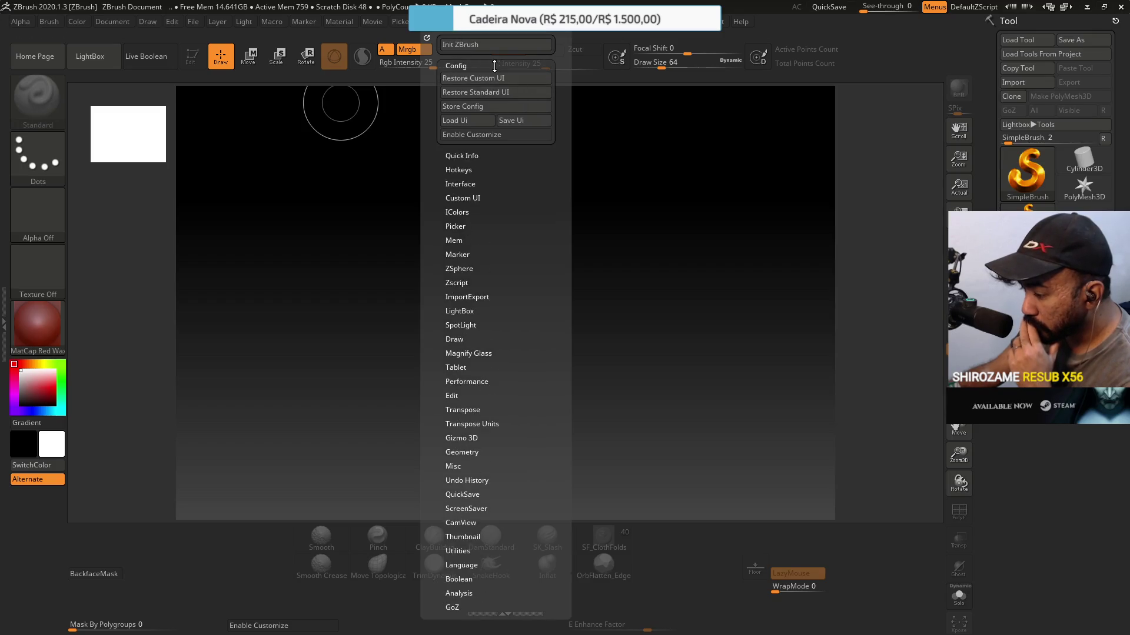
click(493, 107)
click(646, 353)
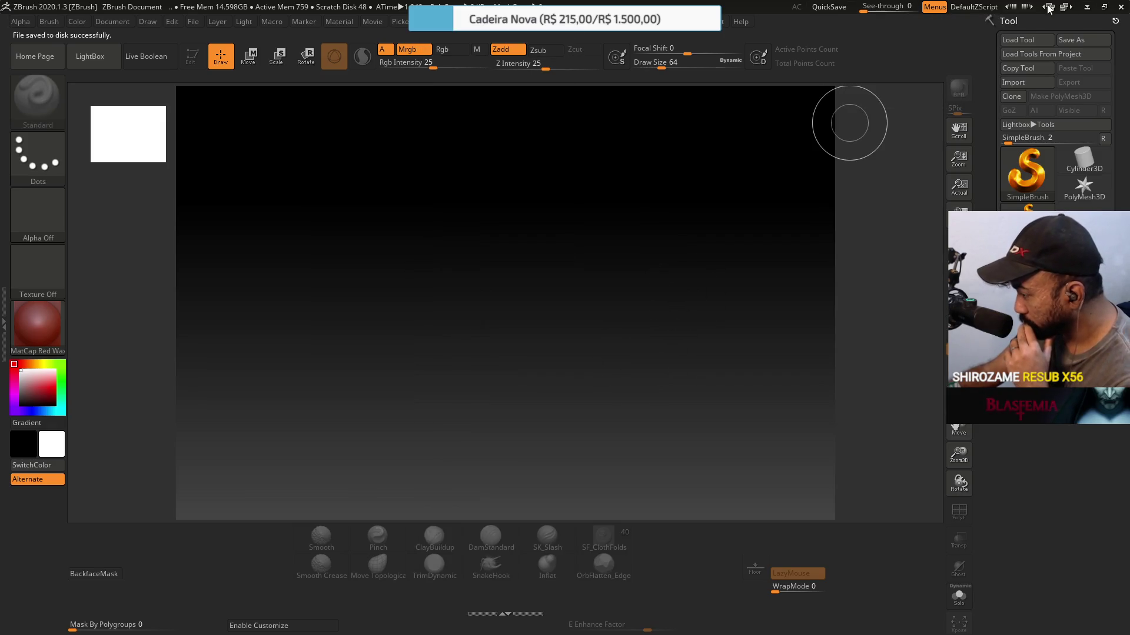
click(1120, 7)
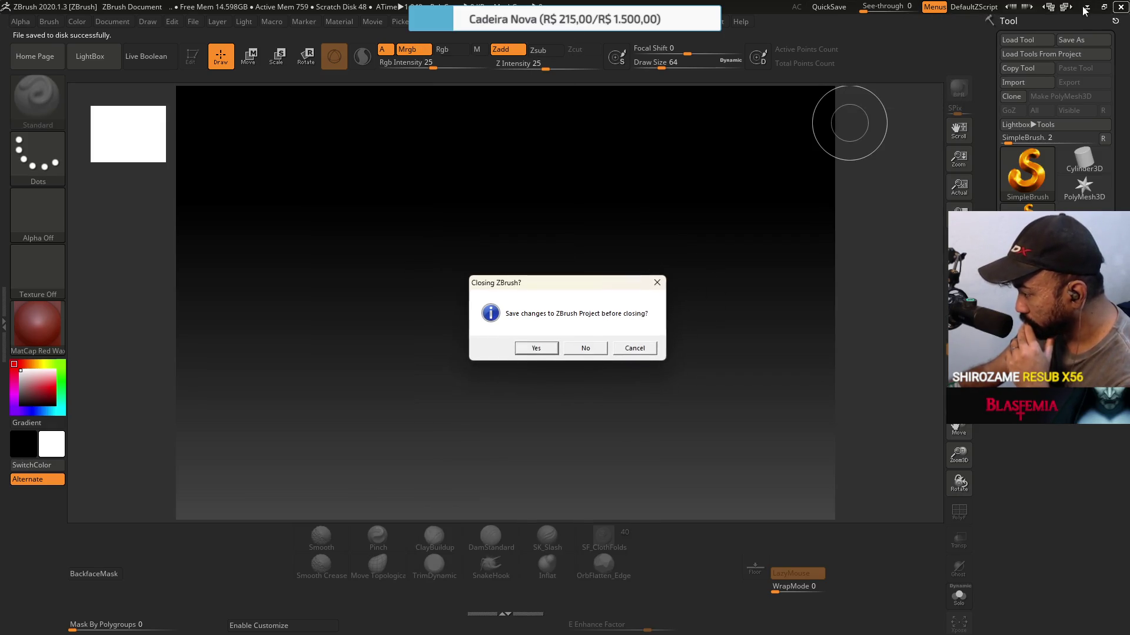
click(577, 347)
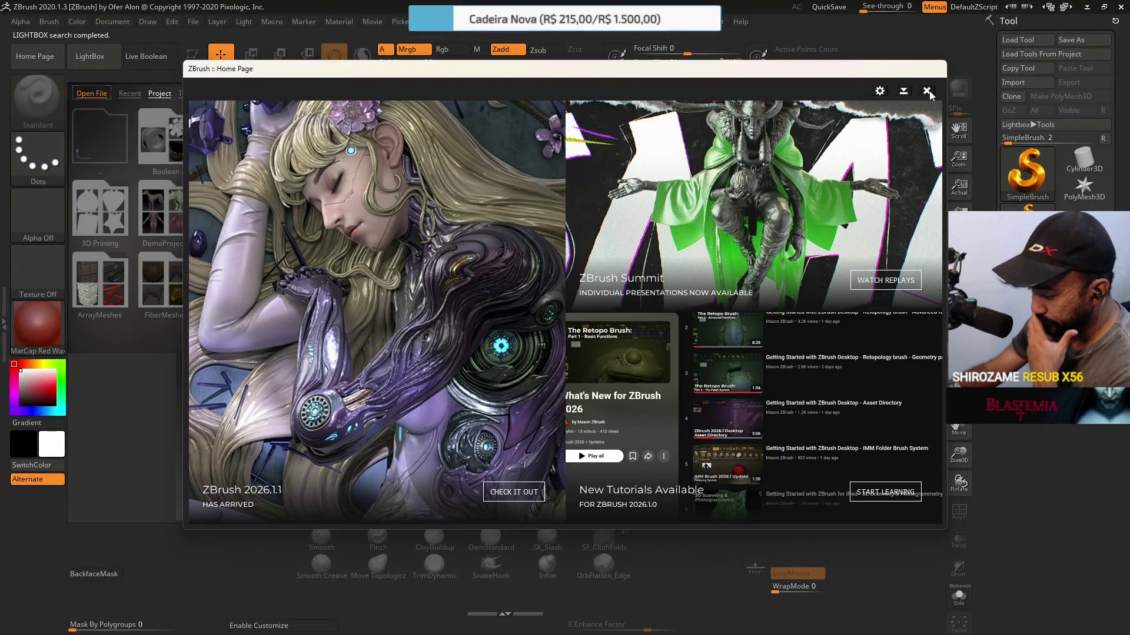
Dismiss the Home Page, update notice and LightBox, then switch on Enable Customize.
click(927, 91)
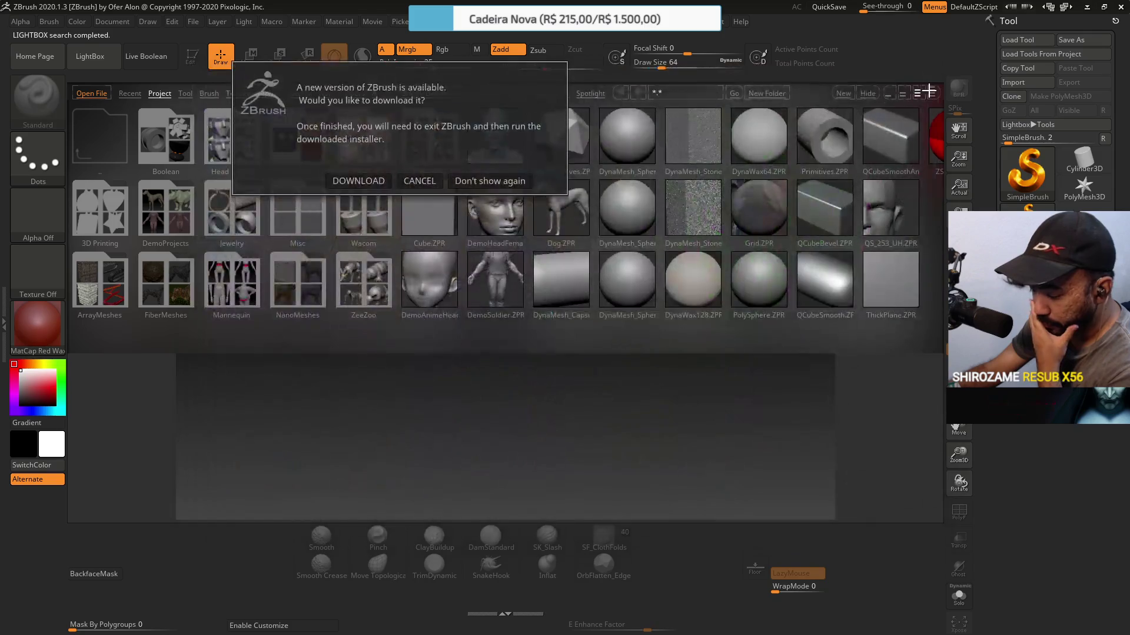
click(453, 181)
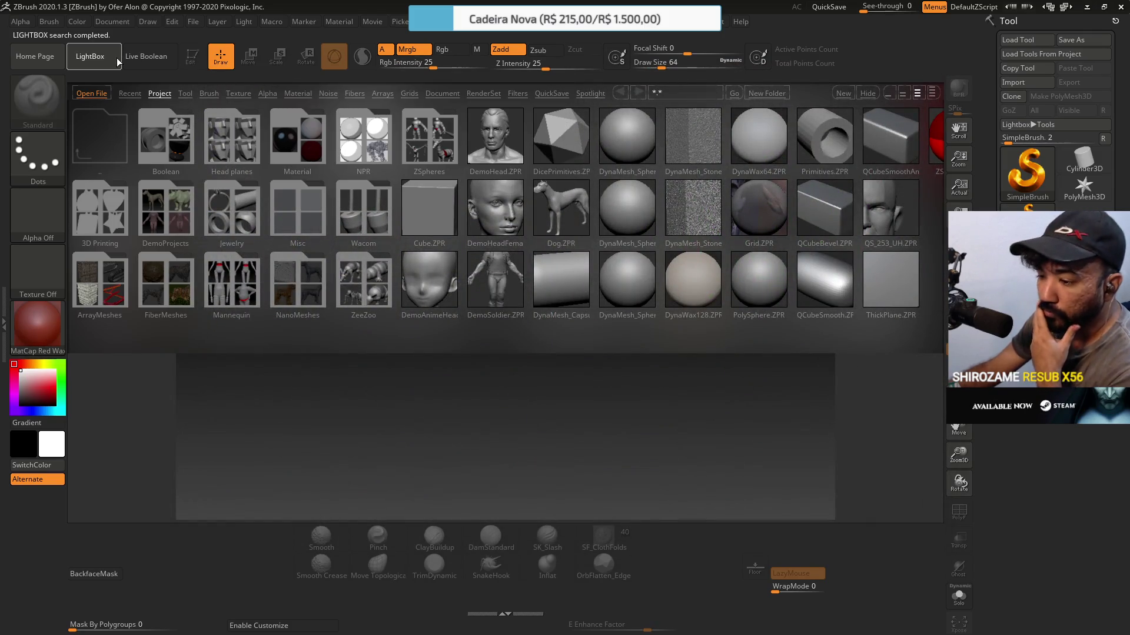
click(90, 56)
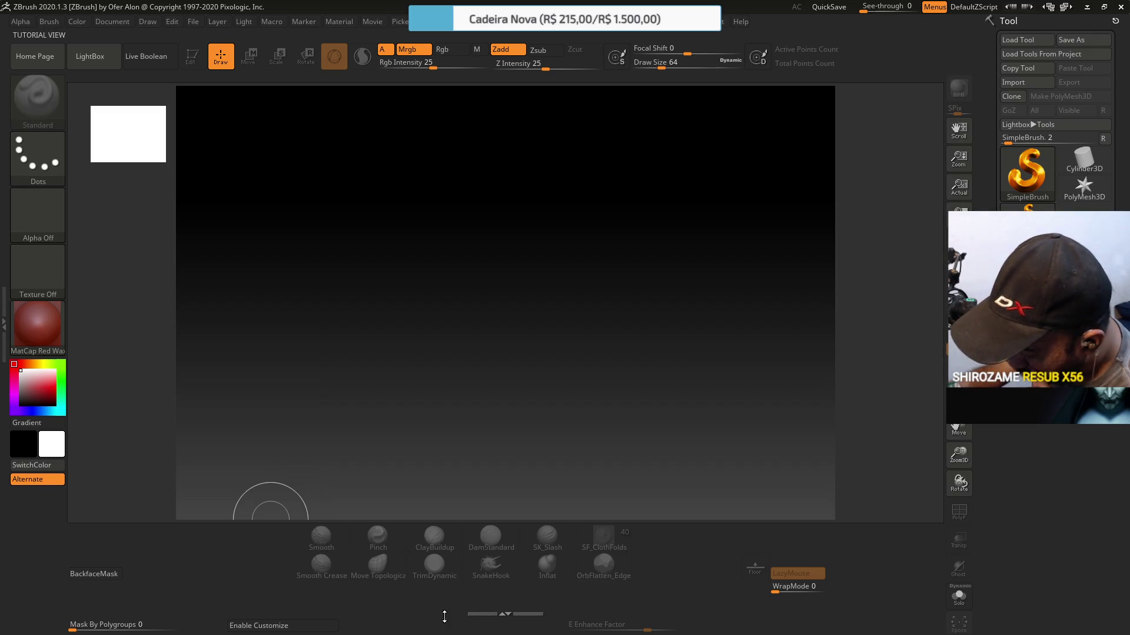
click(315, 631)
mouse_move(150, 626)
mouse_down()
mouse_move(170, 599)
mouse_move(112, 547)
mouse_up()
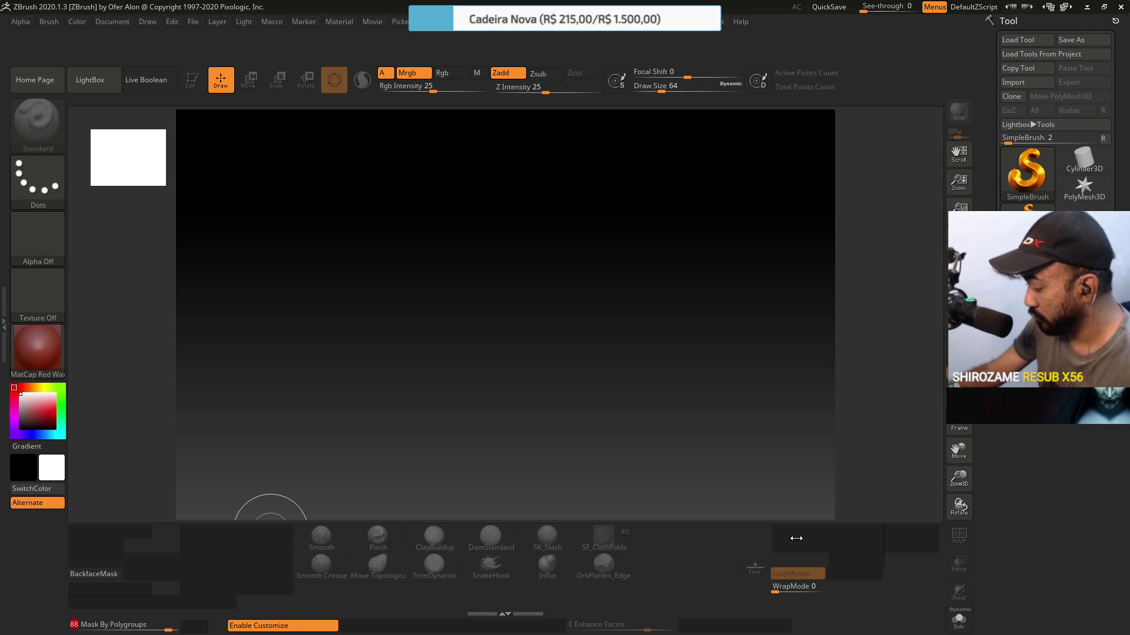
Toggle Enable Customize several times, leave it off, then minimize ZBrush and Alt-Tab back.
click(320, 628)
click(320, 627)
click(320, 627)
click(319, 627)
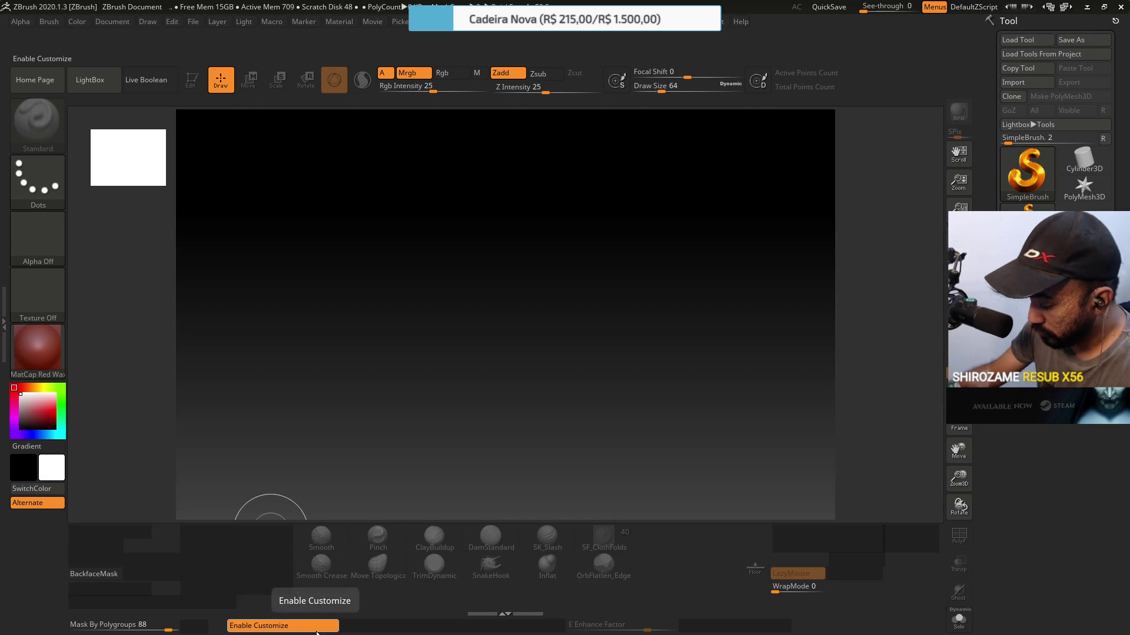
click(319, 629)
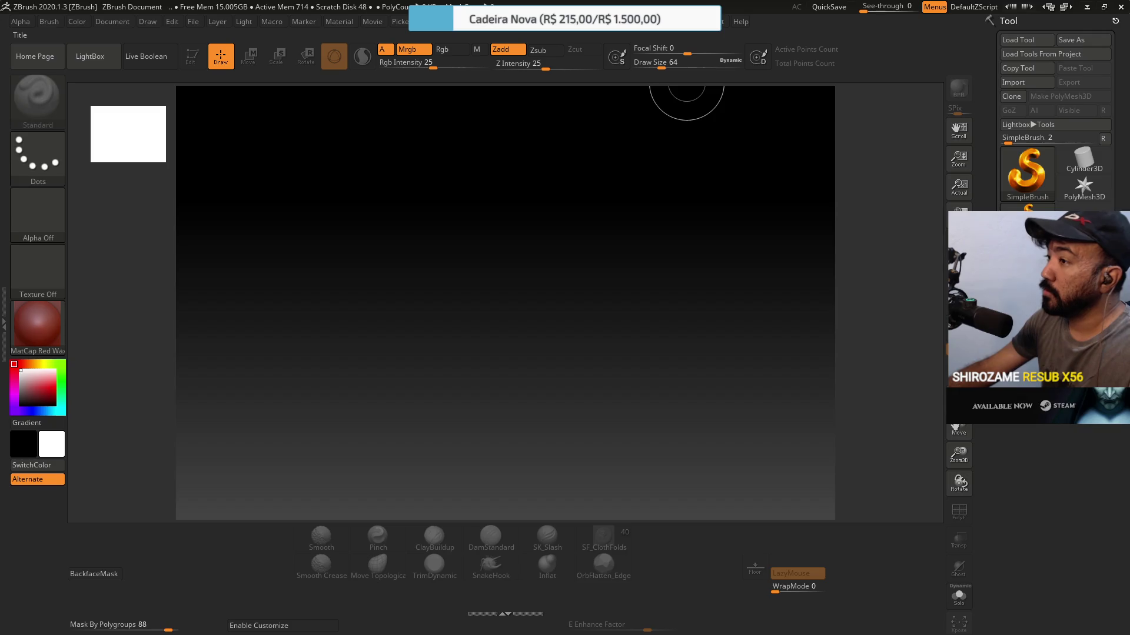
click(1087, 7)
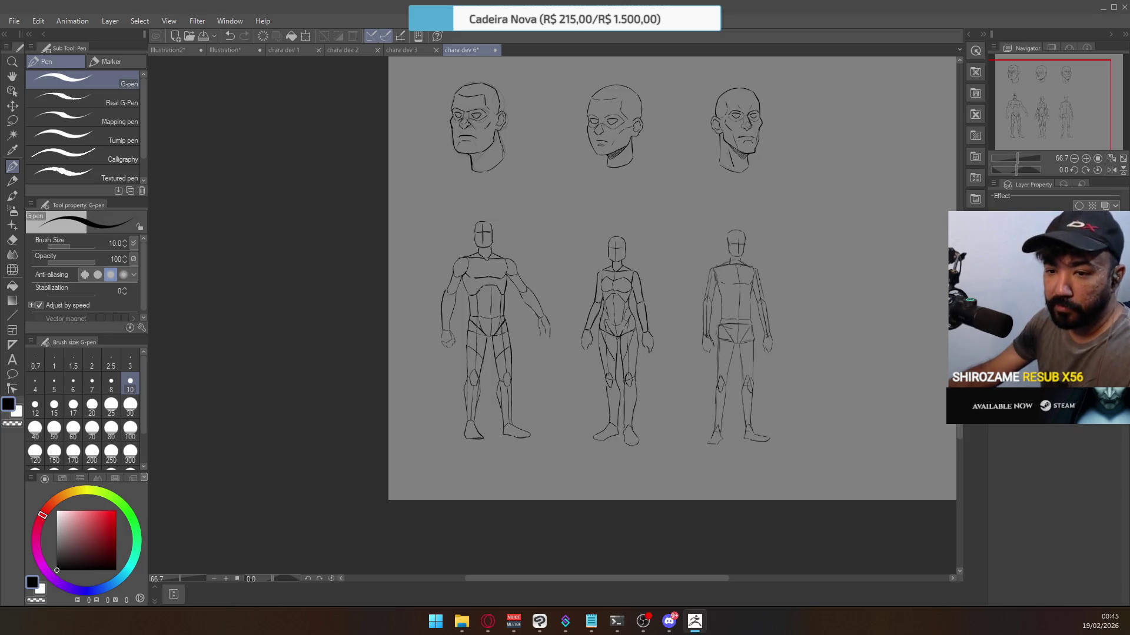
key(alt+Tab)
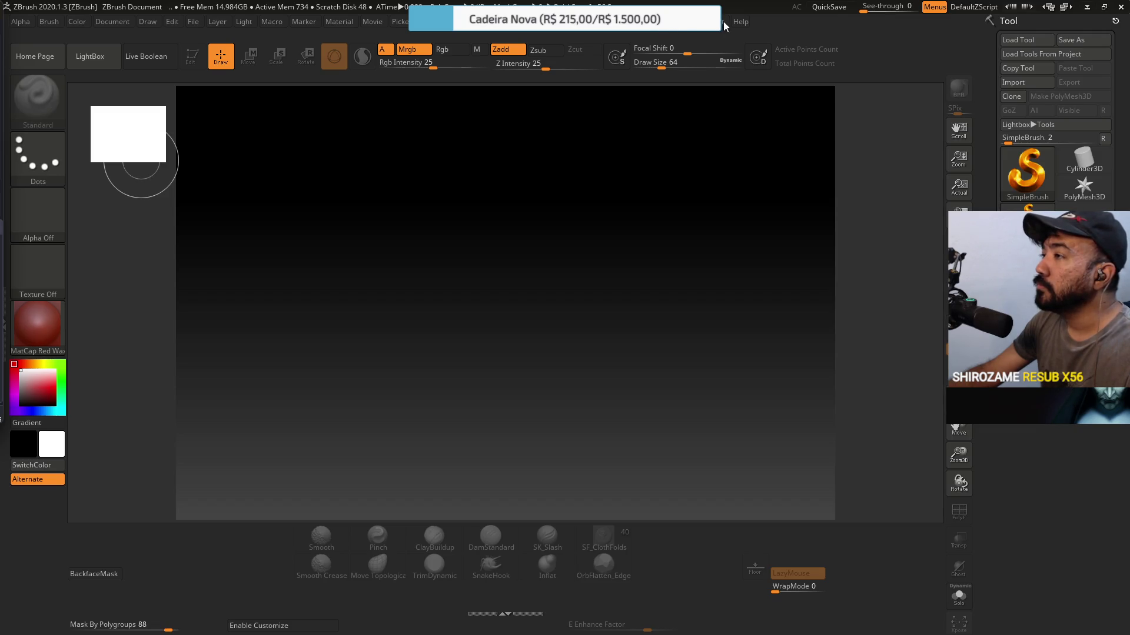
Load CustomUserInterface2020.cfg from D:\Drive\ZBrush through Preferences > Config > Load Ui.
click(449, 24)
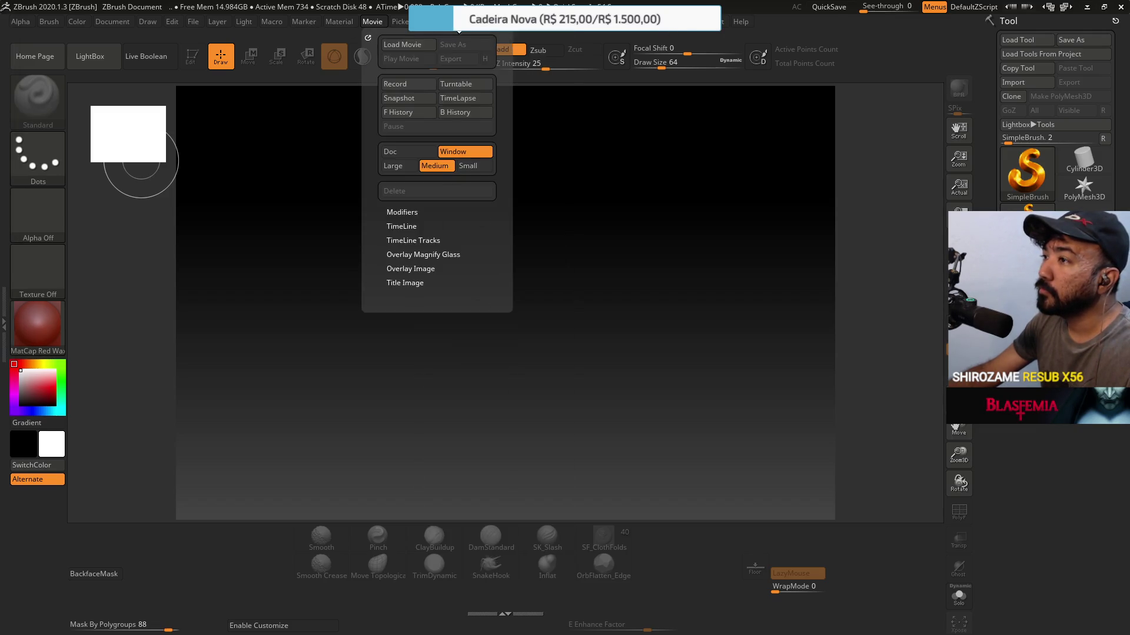
click(480, 66)
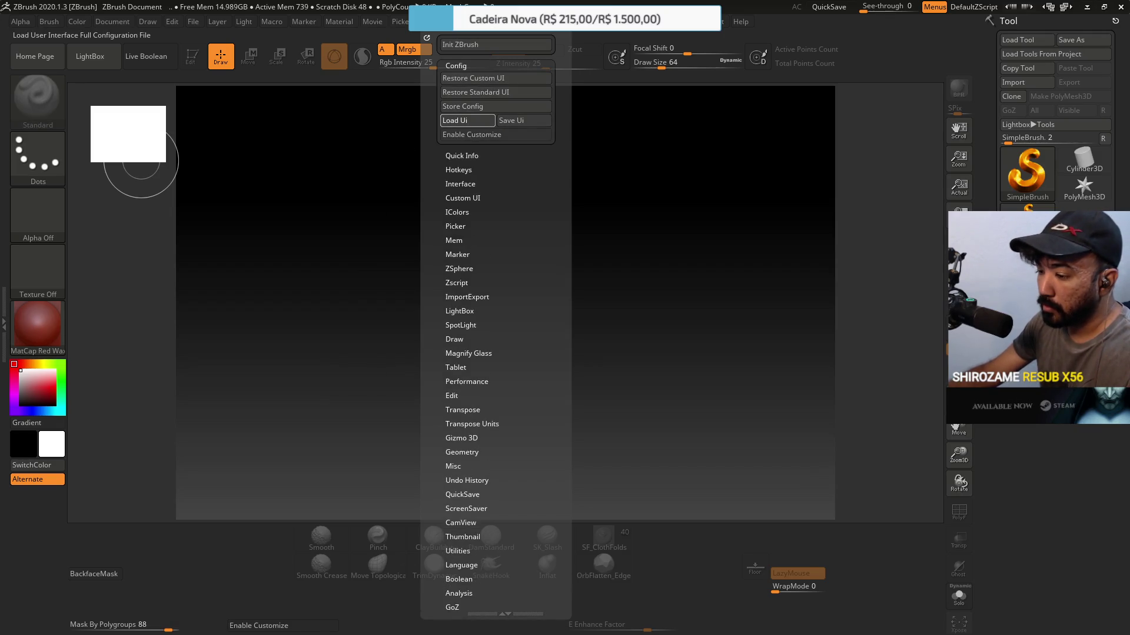
click(467, 120)
click(361, 230)
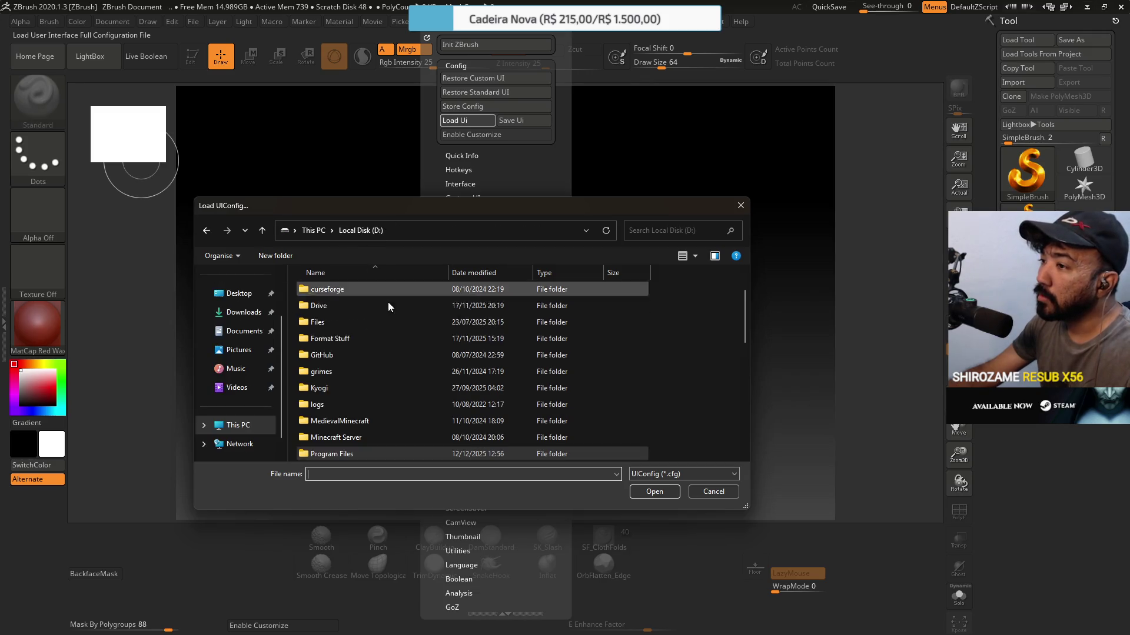
click(341, 310)
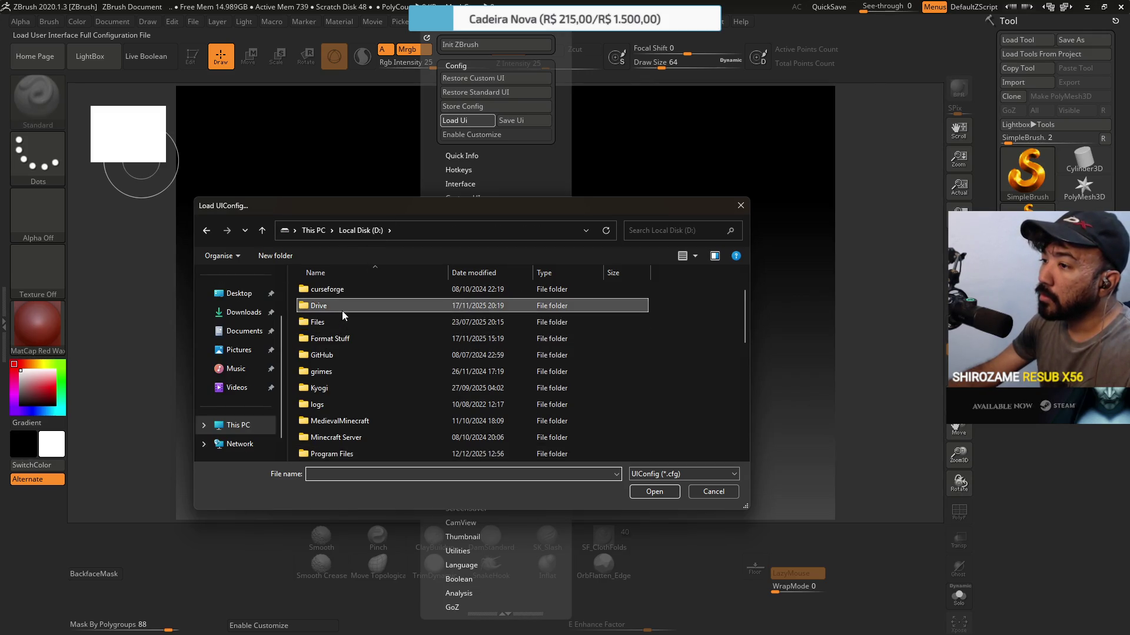
double_click(341, 310)
double_click(330, 435)
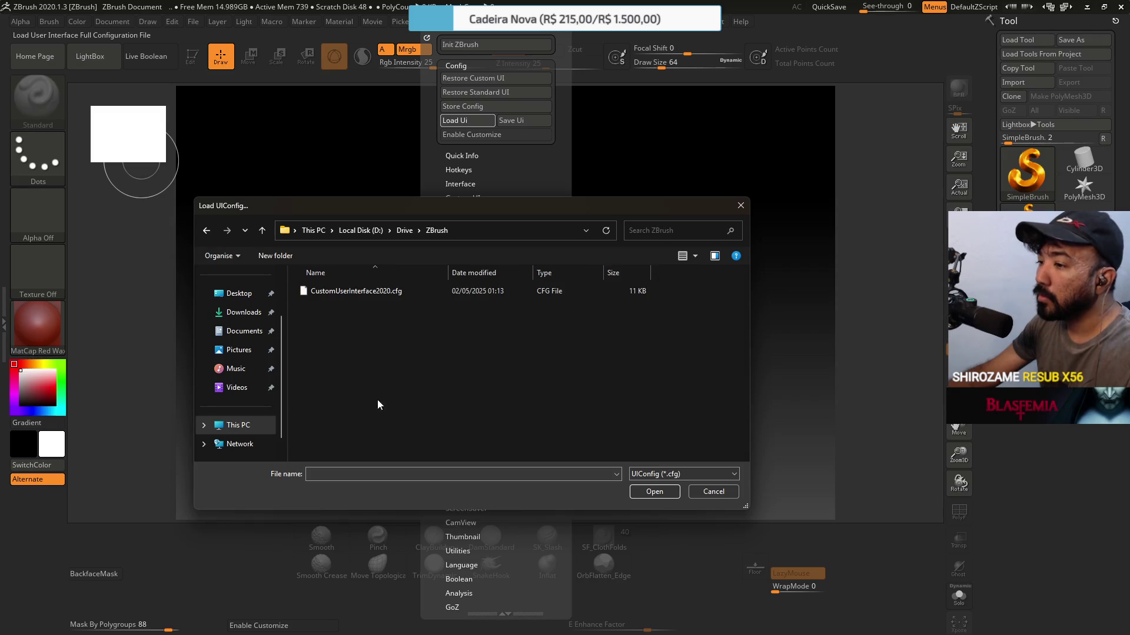
double_click(368, 291)
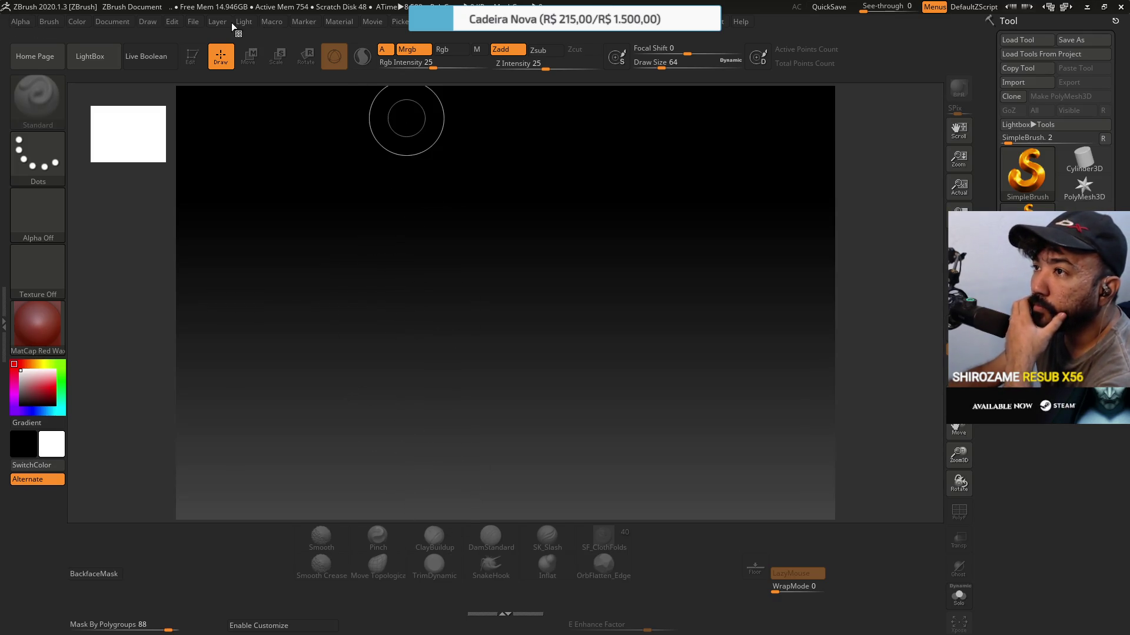
click(194, 23)
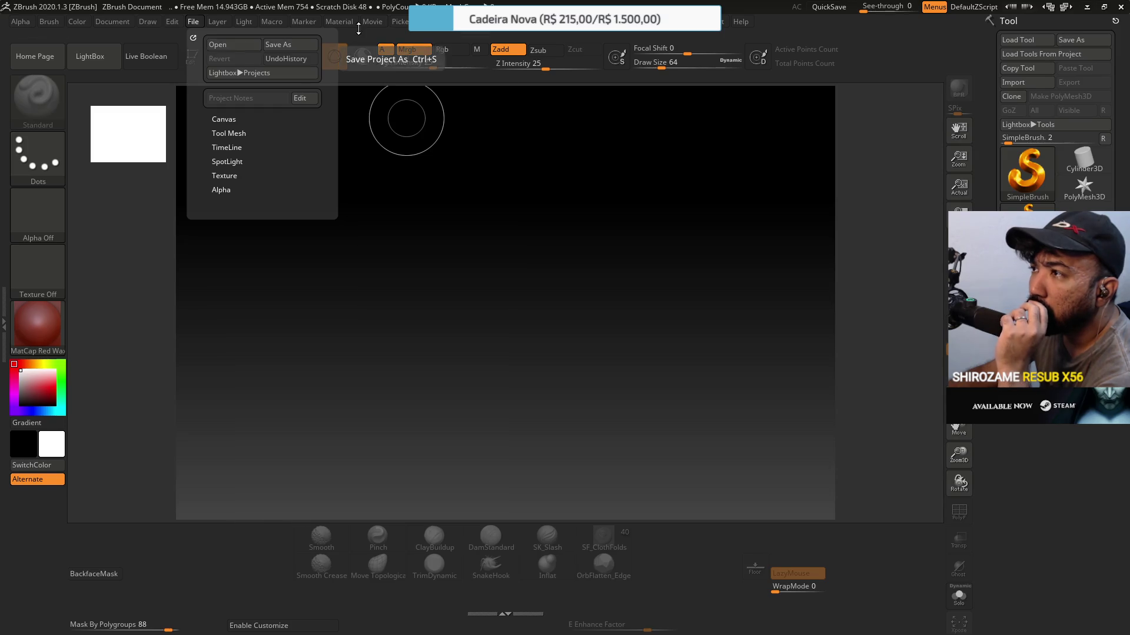
click(448, 28)
click(456, 66)
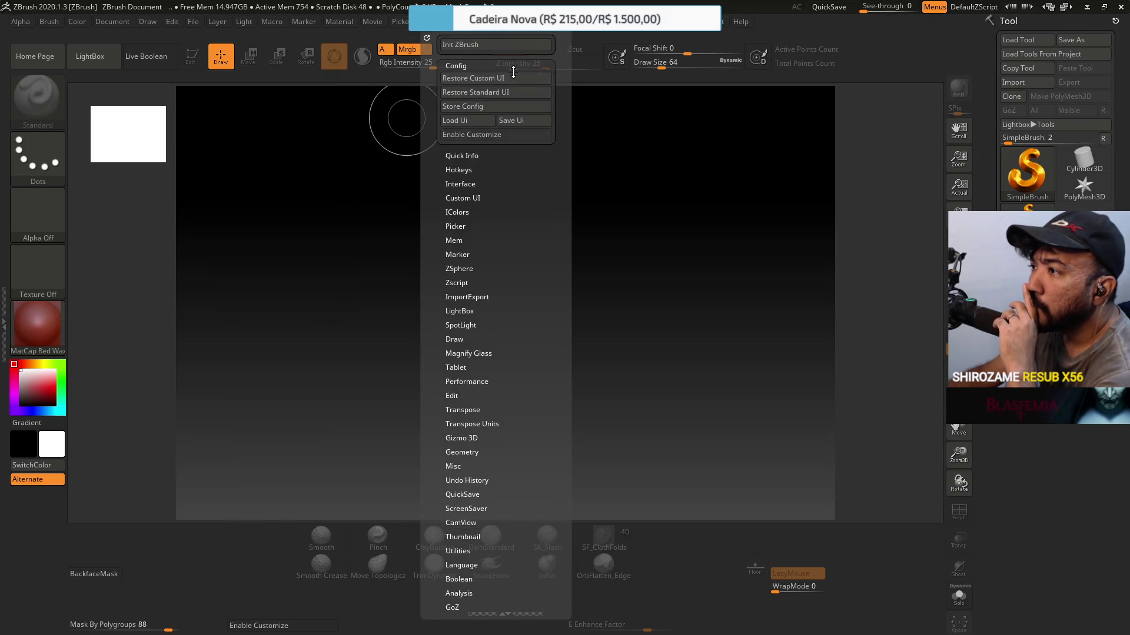
click(474, 120)
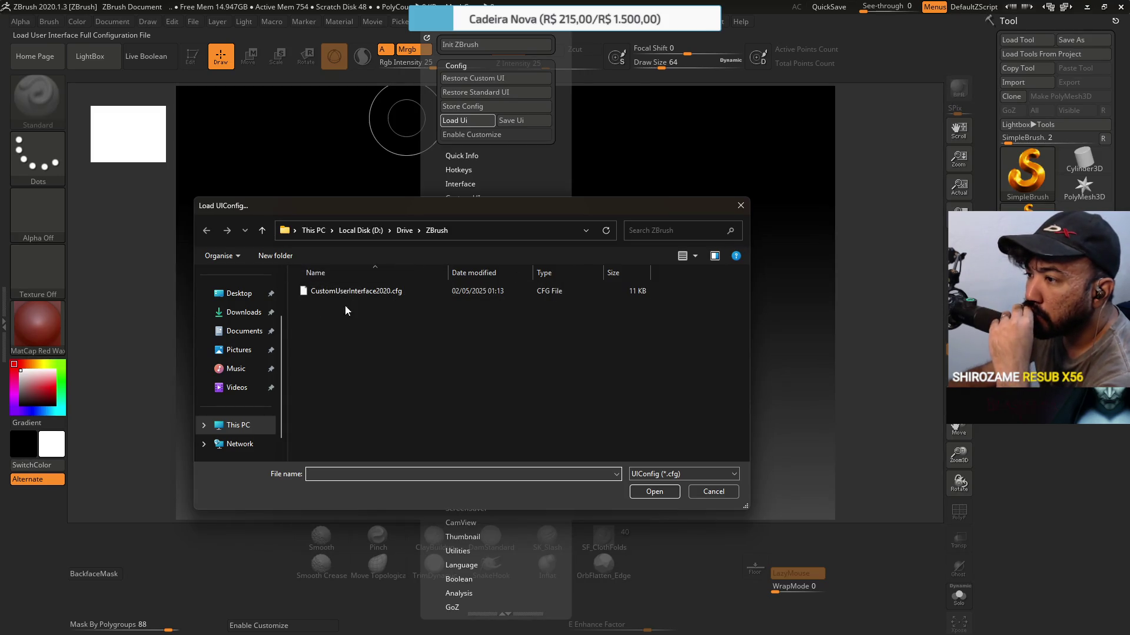
click(327, 293)
double_click(386, 479)
click(371, 476)
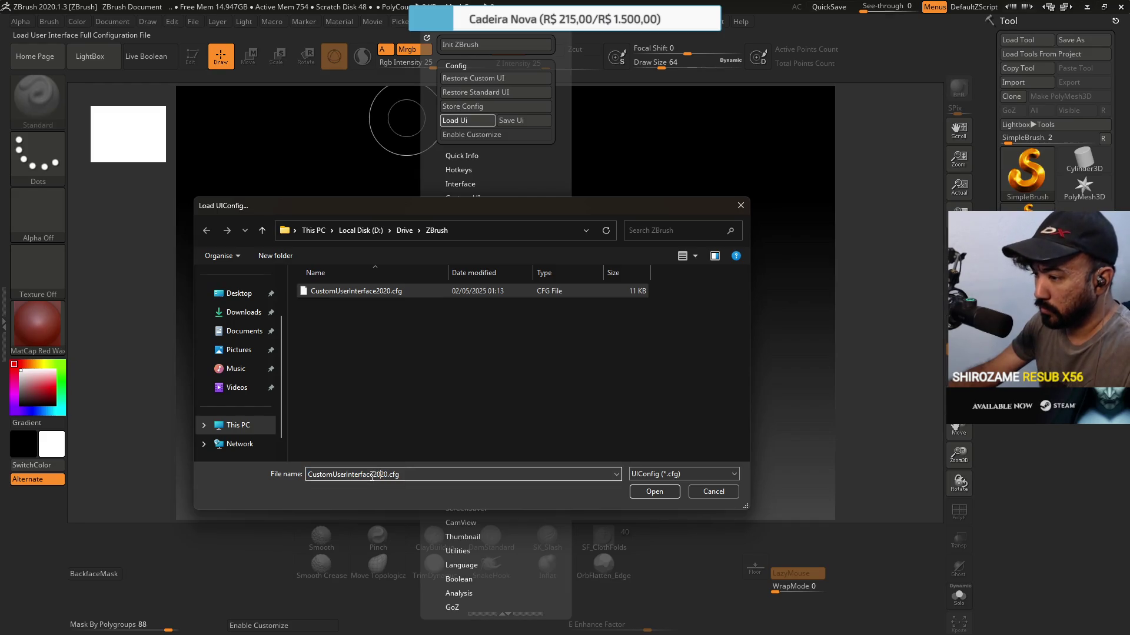
click(404, 230)
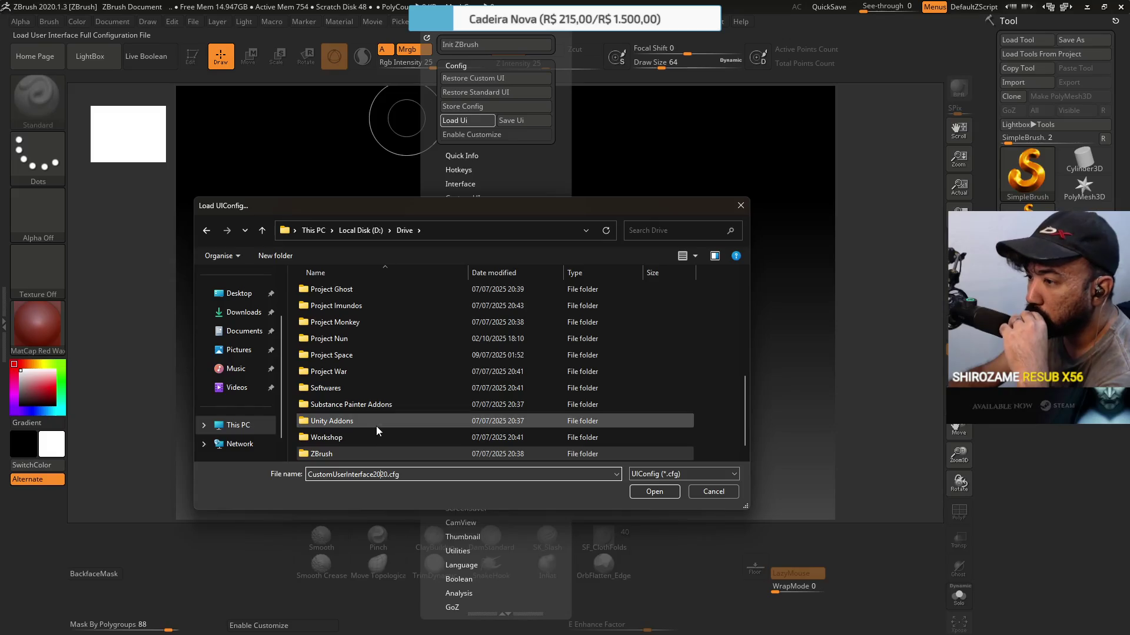
double_click(361, 390)
click(401, 230)
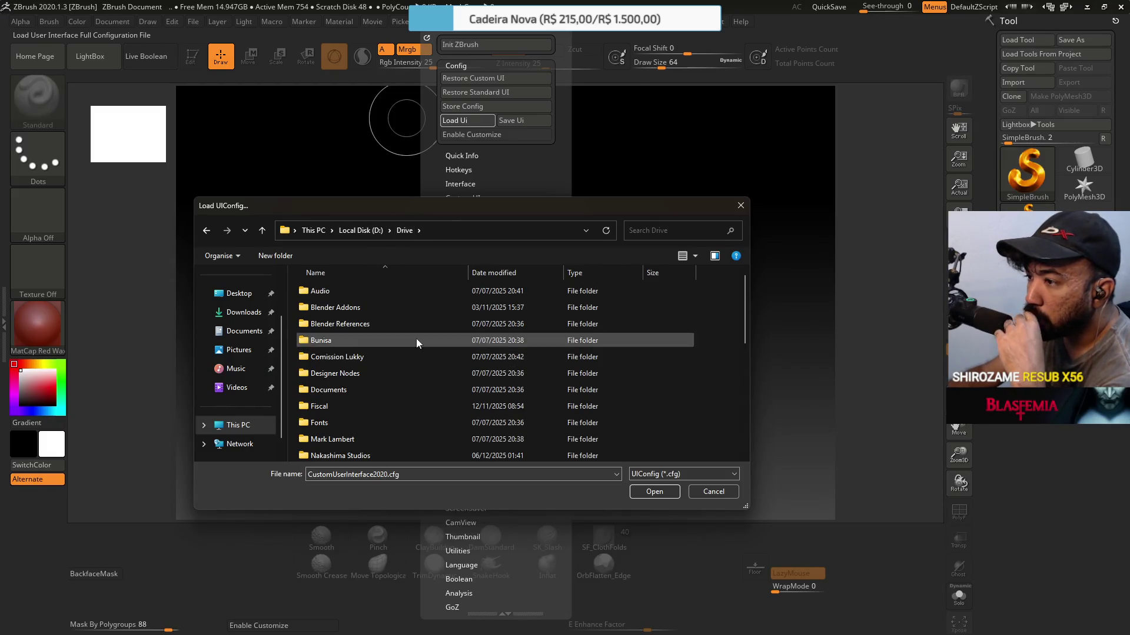
scroll(385, 329, down, 3)
scroll(387, 339, down, 3)
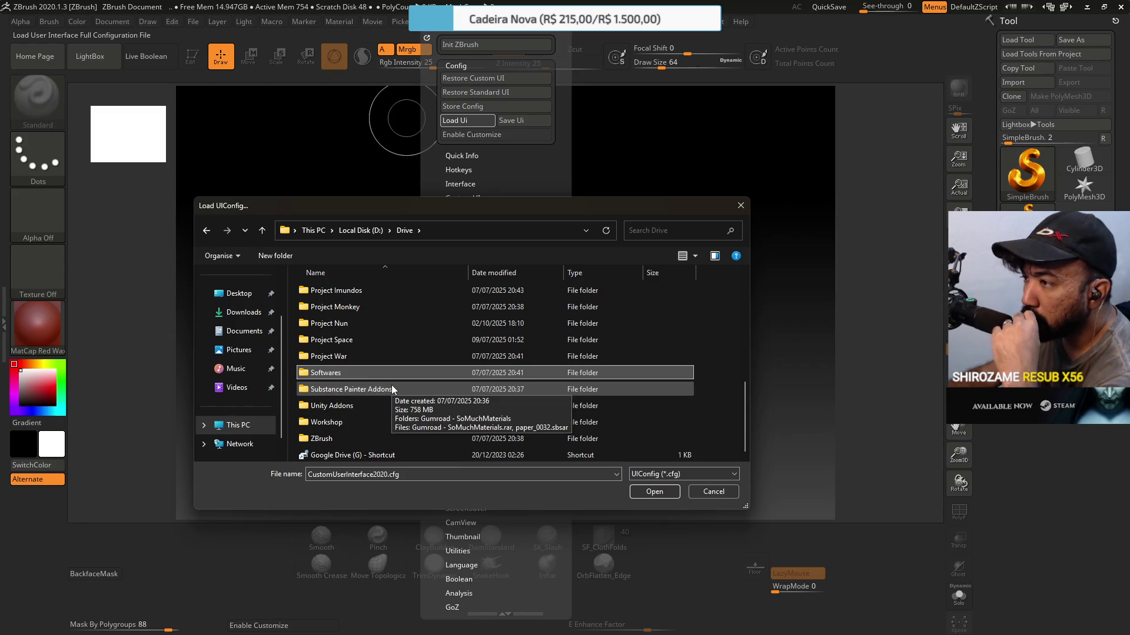
click(739, 207)
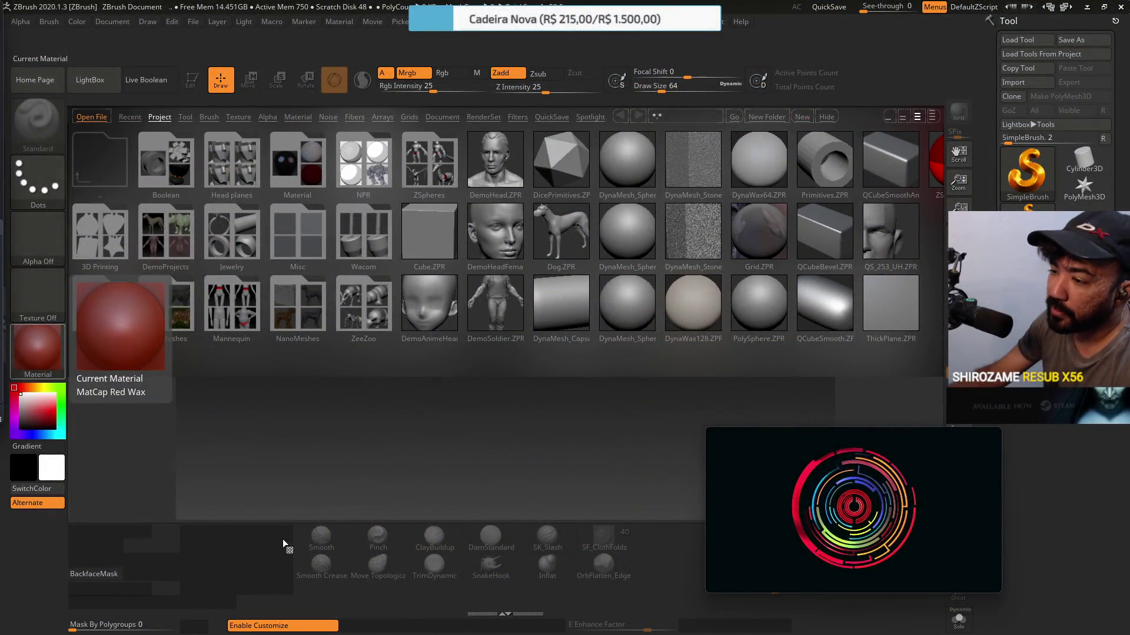
Drag the floating video window out of the way of the LightBox browser.
drag(793, 457, 862, 283)
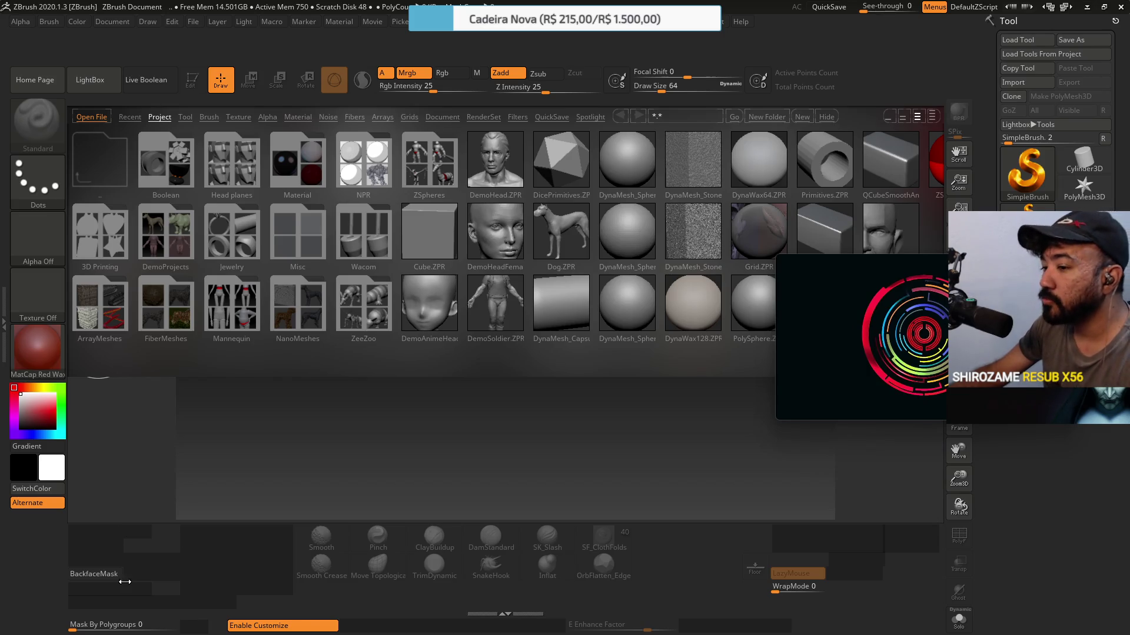
Turn off interface customization and restore the saved custom UI from Preferences.
click(305, 628)
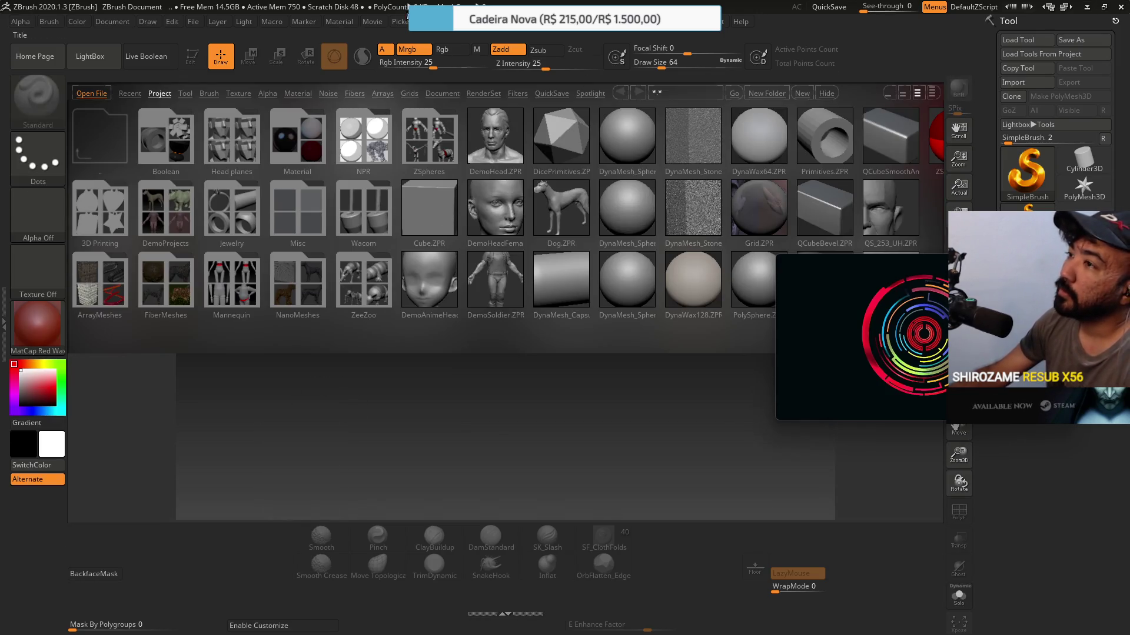
click(439, 27)
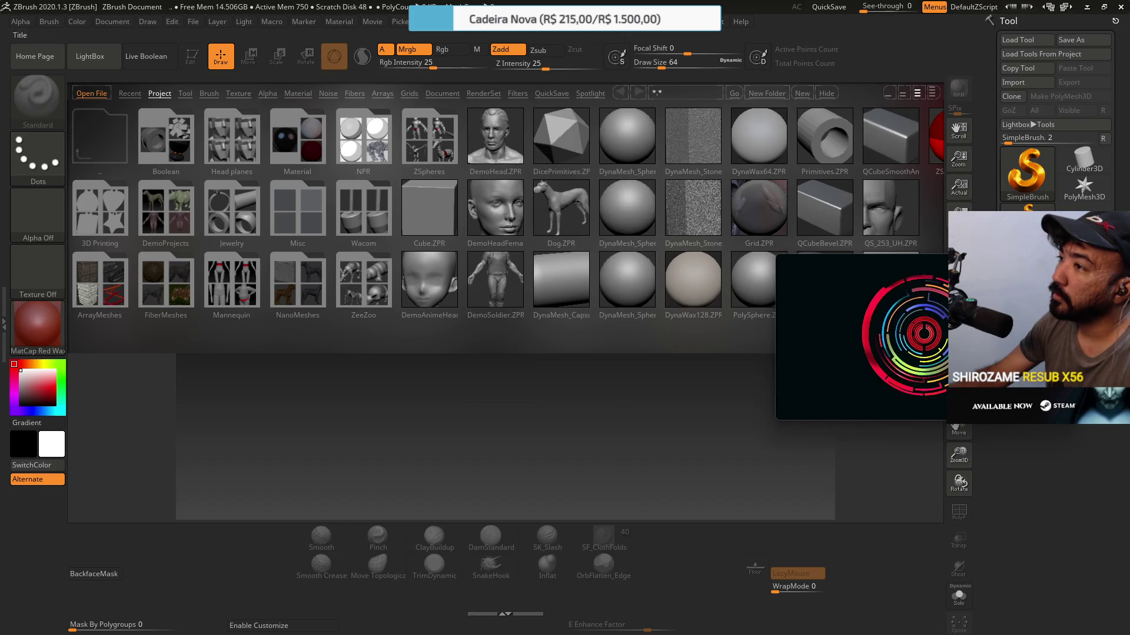
click(446, 33)
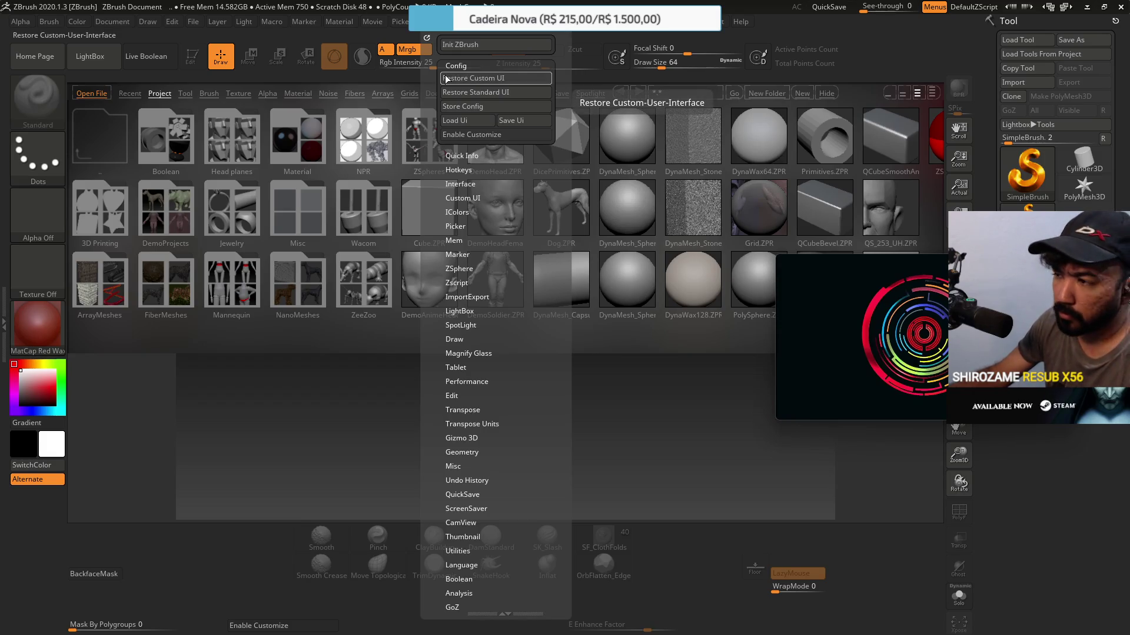
click(446, 79)
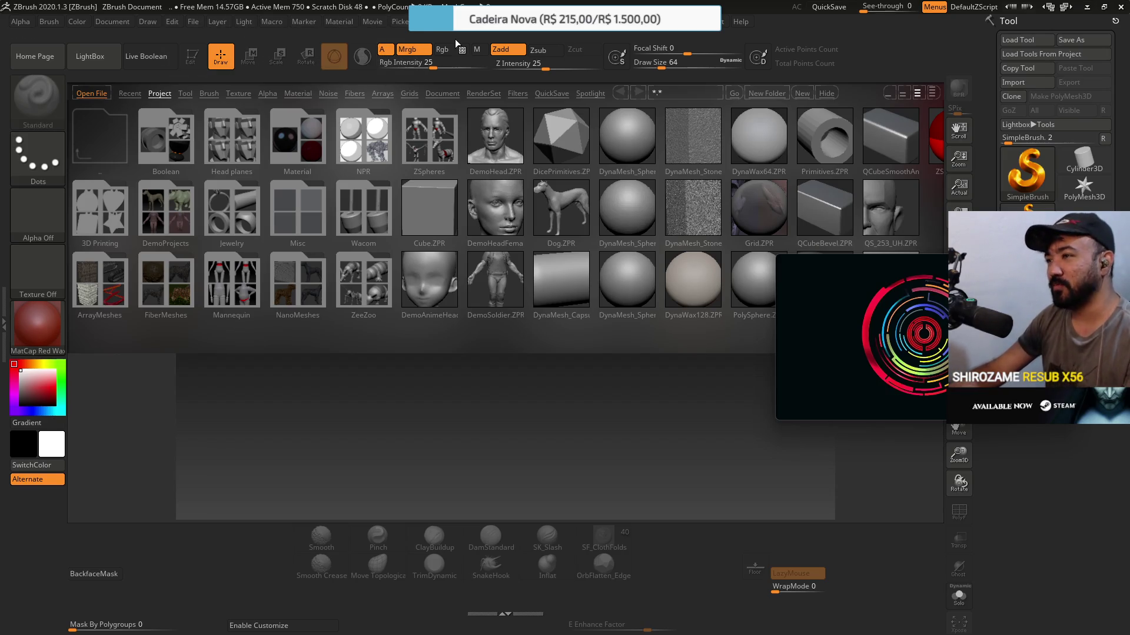
Bring up the interface Preferences options again.
click(436, 28)
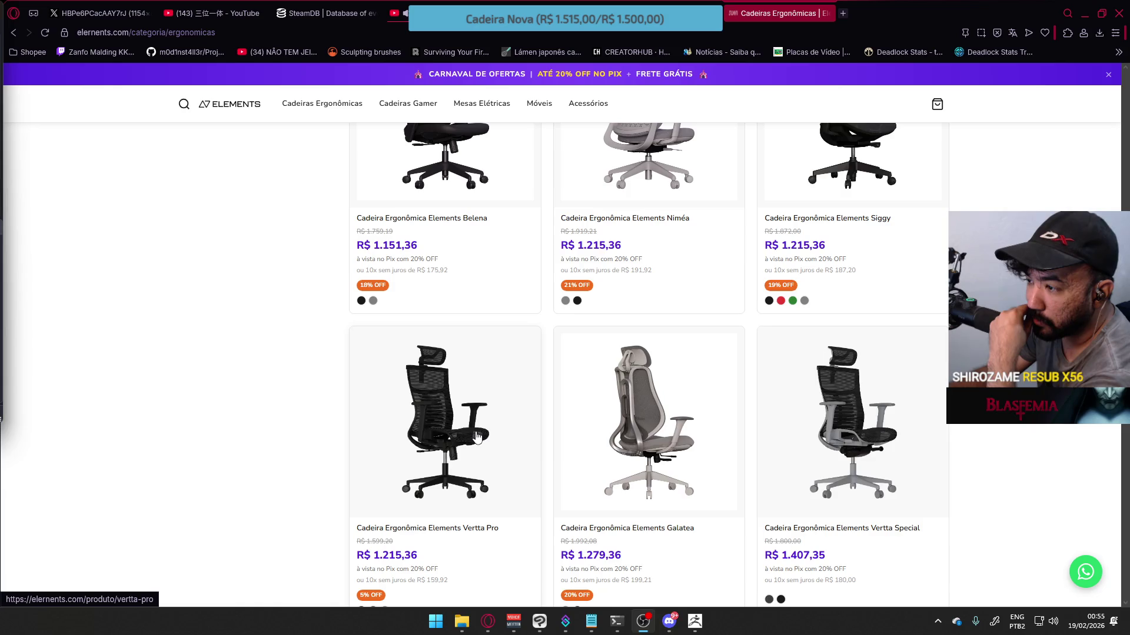
scroll(447, 445, up, 5)
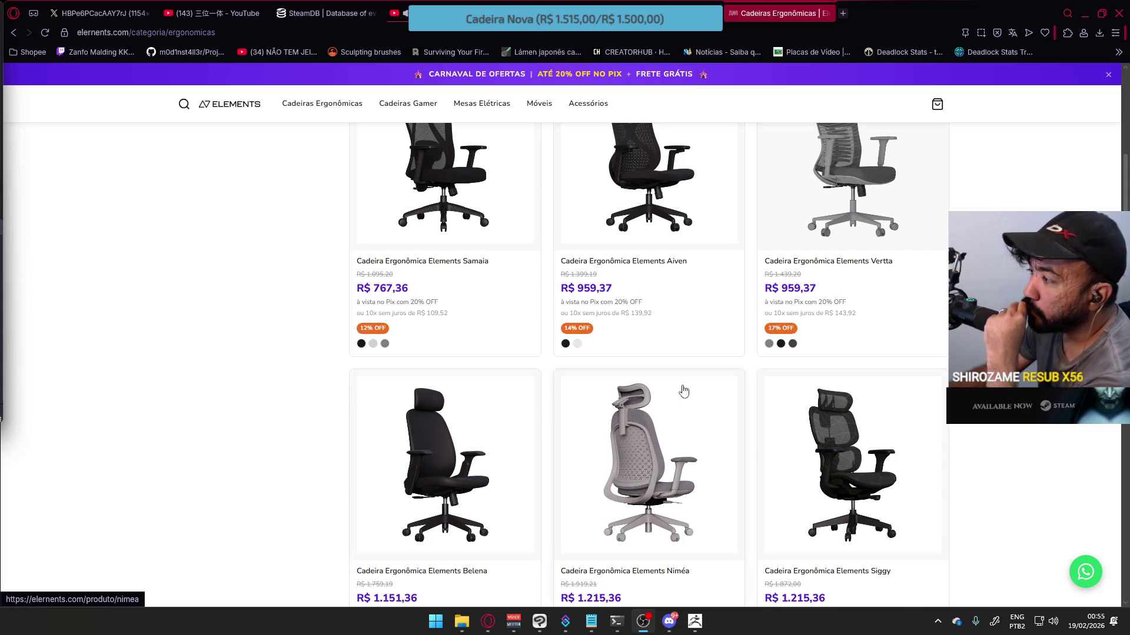
scroll(909, 371, up, 3)
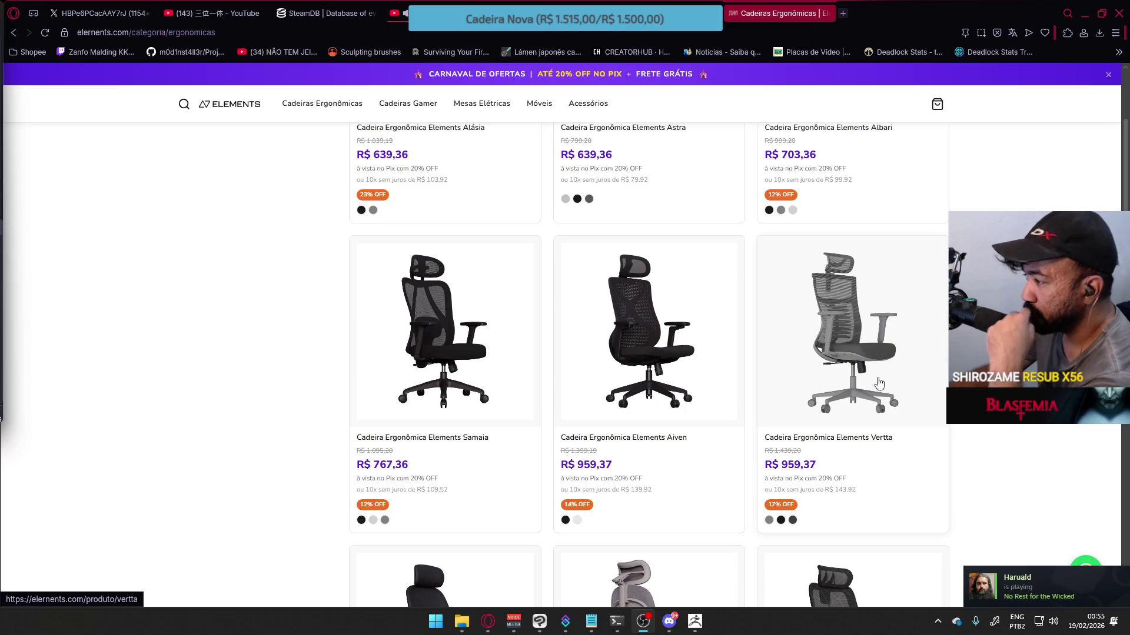
scroll(878, 382, down, 4)
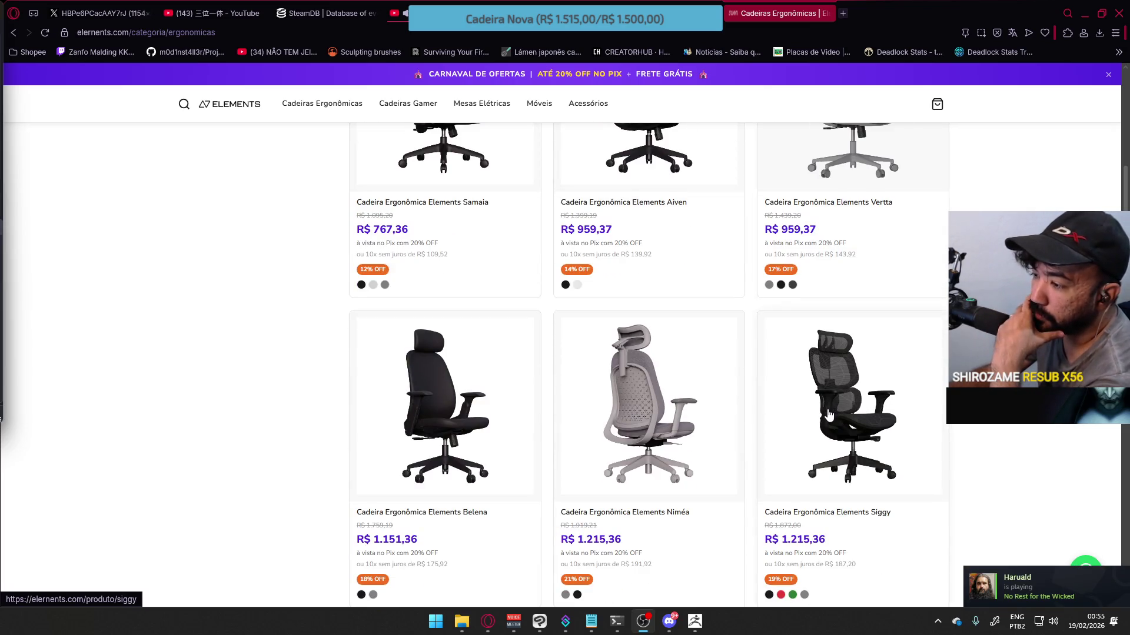
scroll(828, 414, up, 4)
click(879, 369)
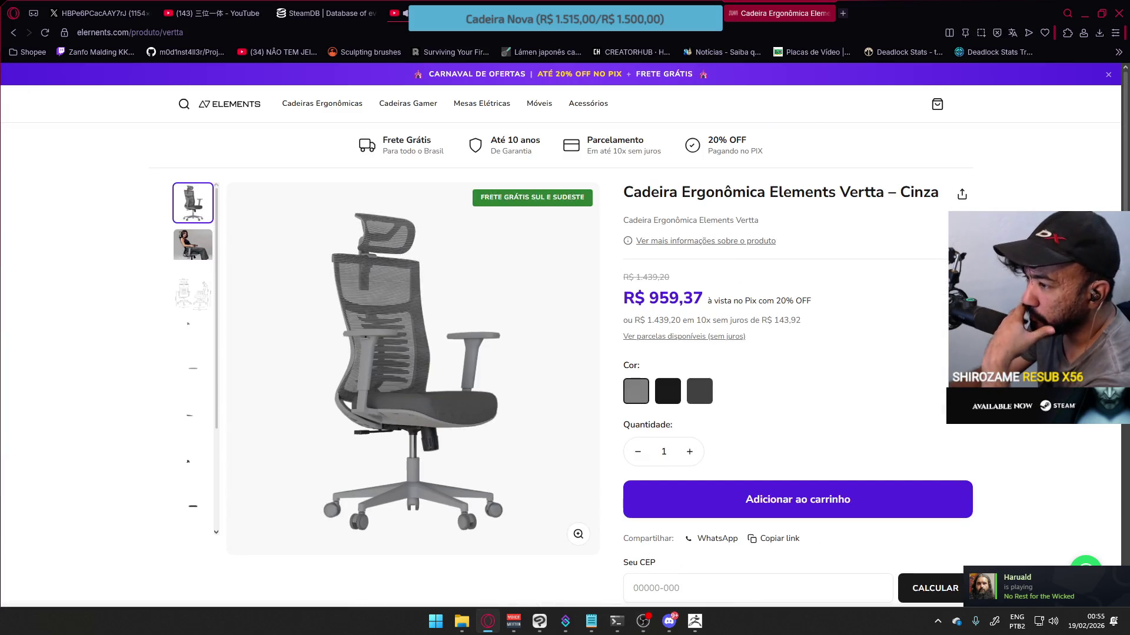
View the chair's back photo and try the colour swatches, settling on black Preto.
click(202, 381)
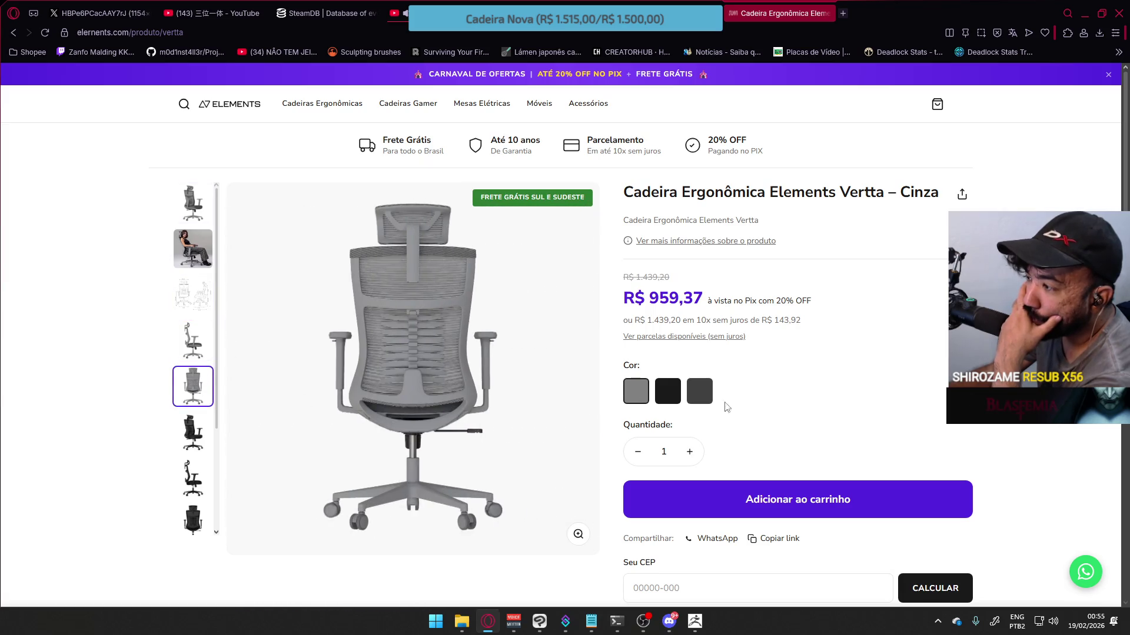
click(677, 399)
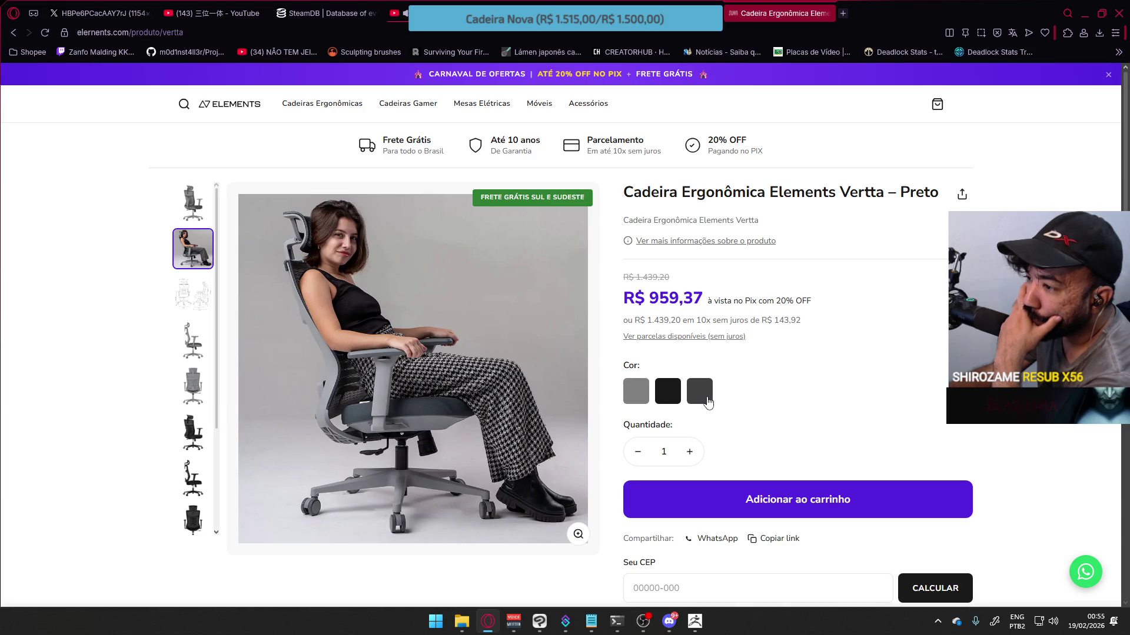
click(705, 399)
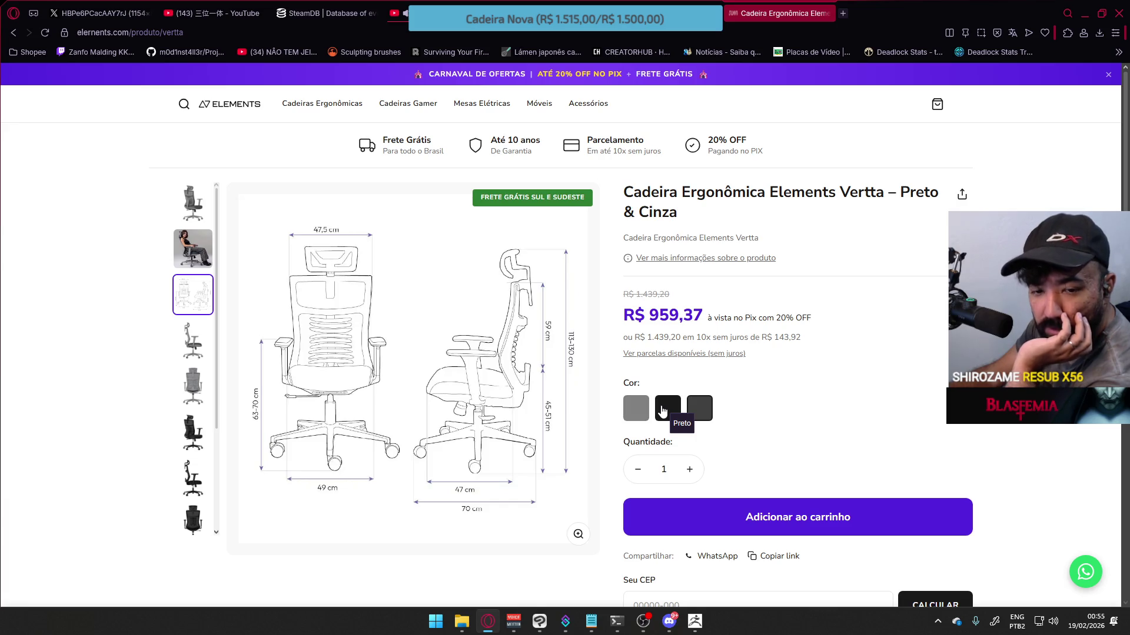
click(667, 411)
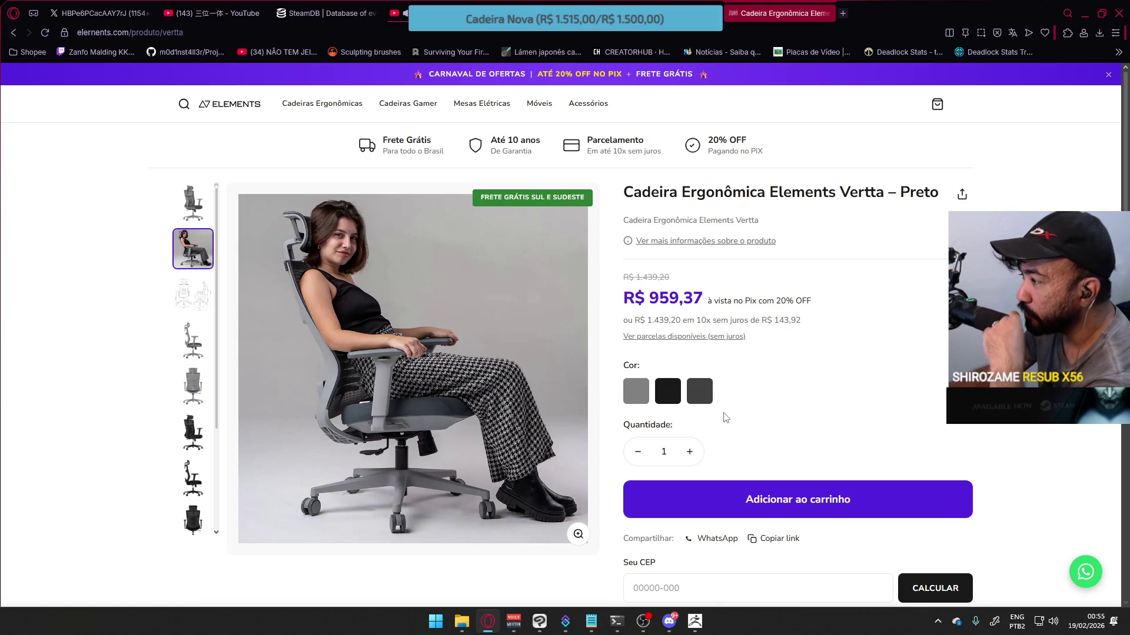
scroll(711, 442, down, 6)
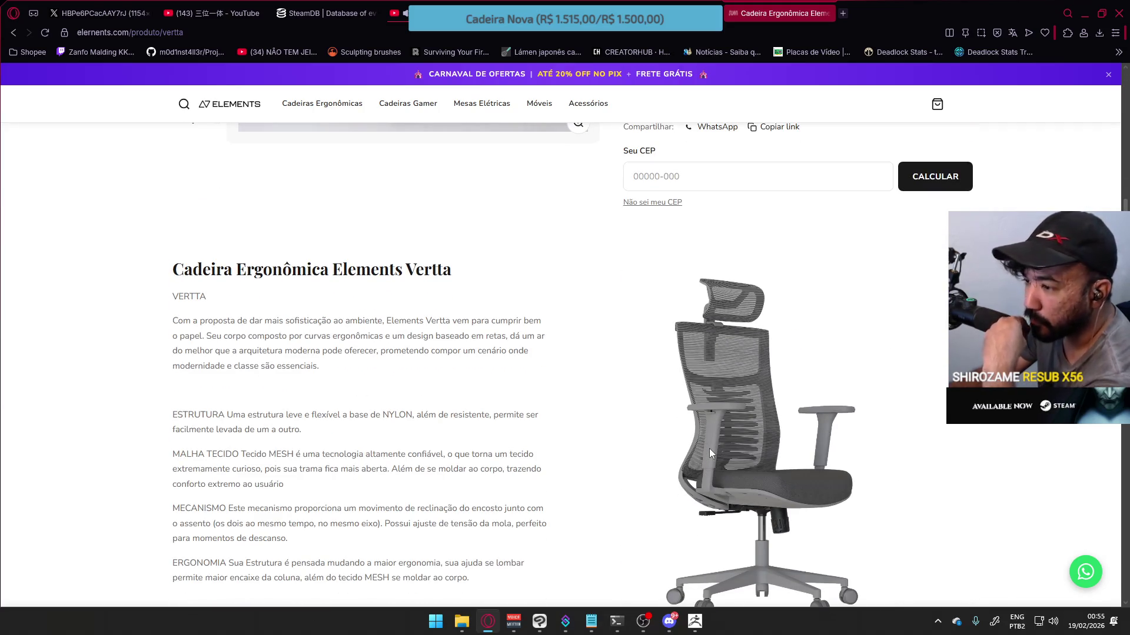
scroll(708, 448, up, 2)
scroll(706, 459, up, 4)
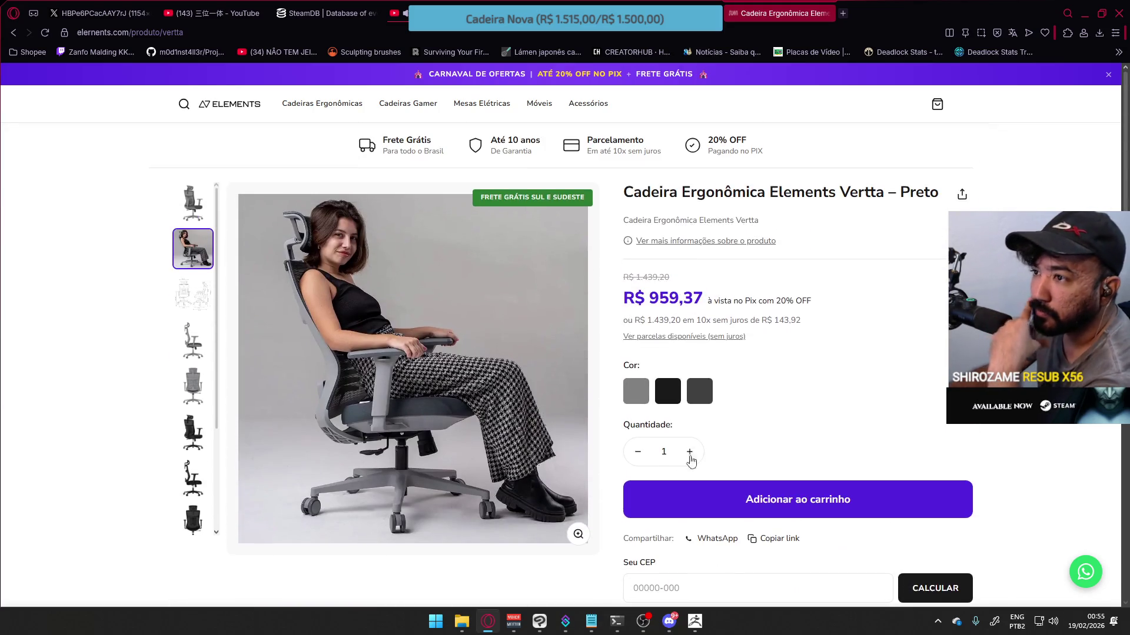
Step through the gallery photos, including the all-black chair and a side view.
click(202, 345)
click(197, 388)
click(198, 436)
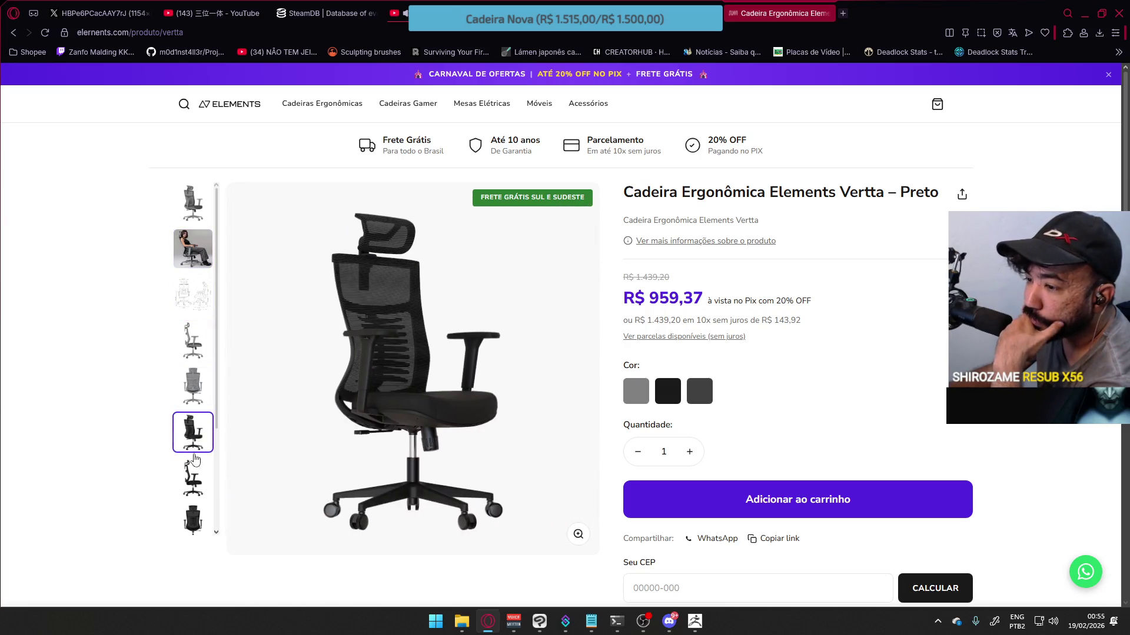
click(193, 479)
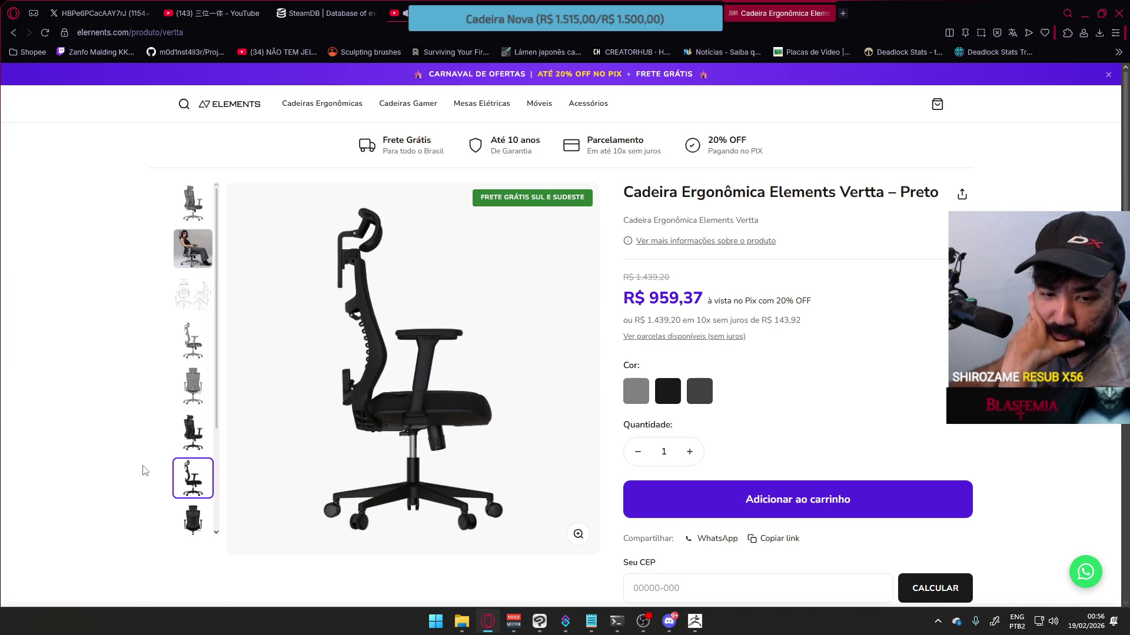
click(845, 12)
text(sen)
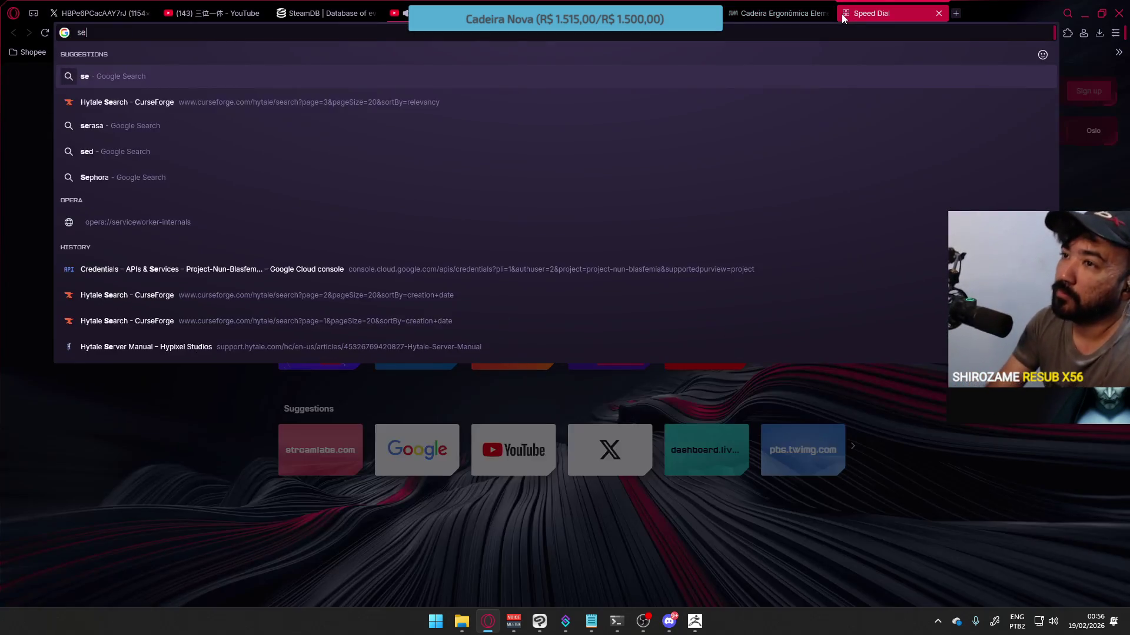
text(sety)
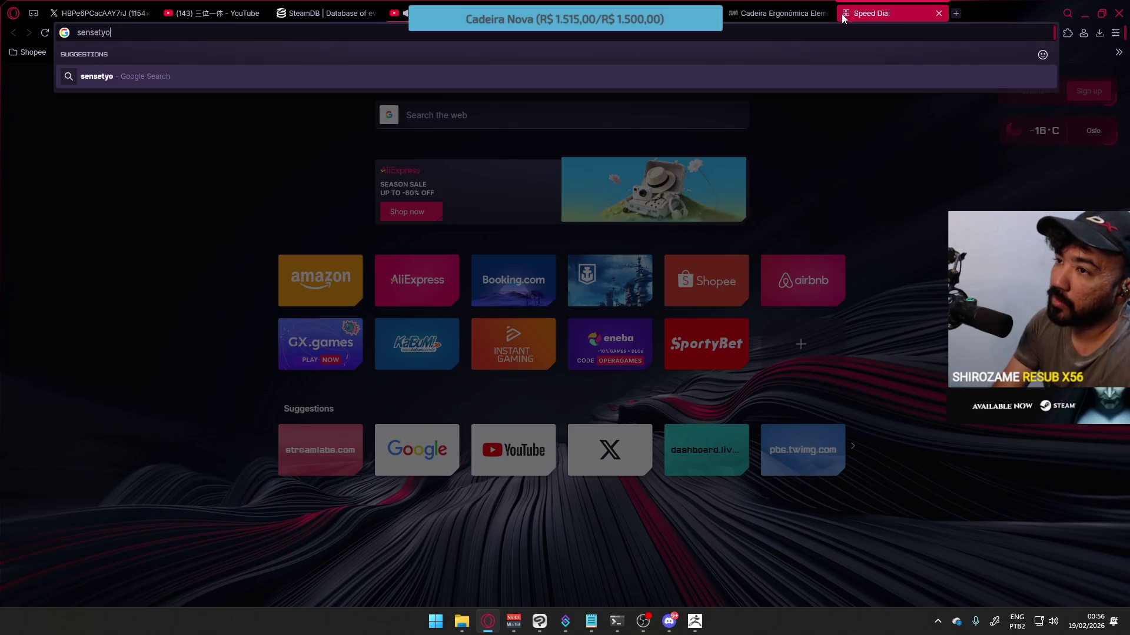
key(BackSpace)
text(up e)
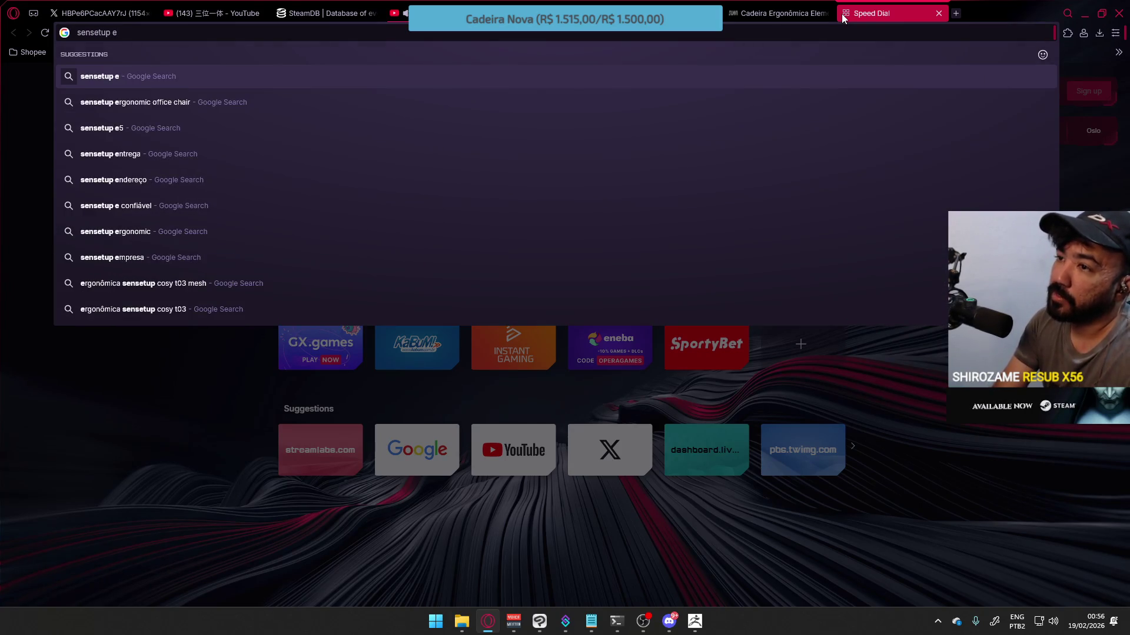
text(5)
key(Return)
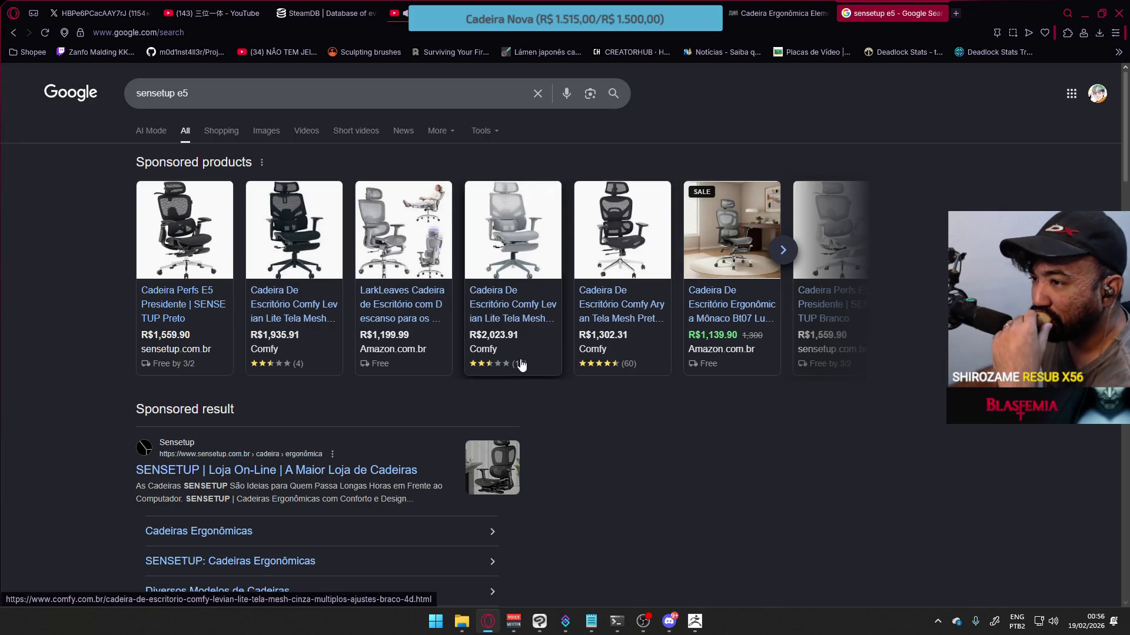
click(939, 14)
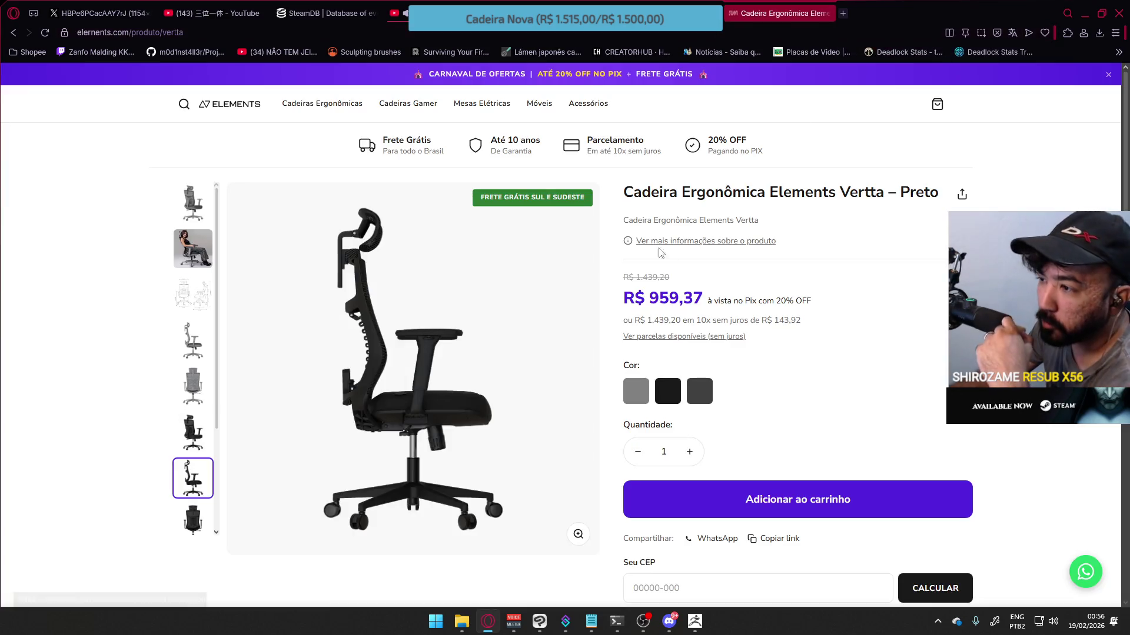
scroll(213, 301, down, 3)
scroll(400, 356, down, 4)
scroll(360, 336, down, 3)
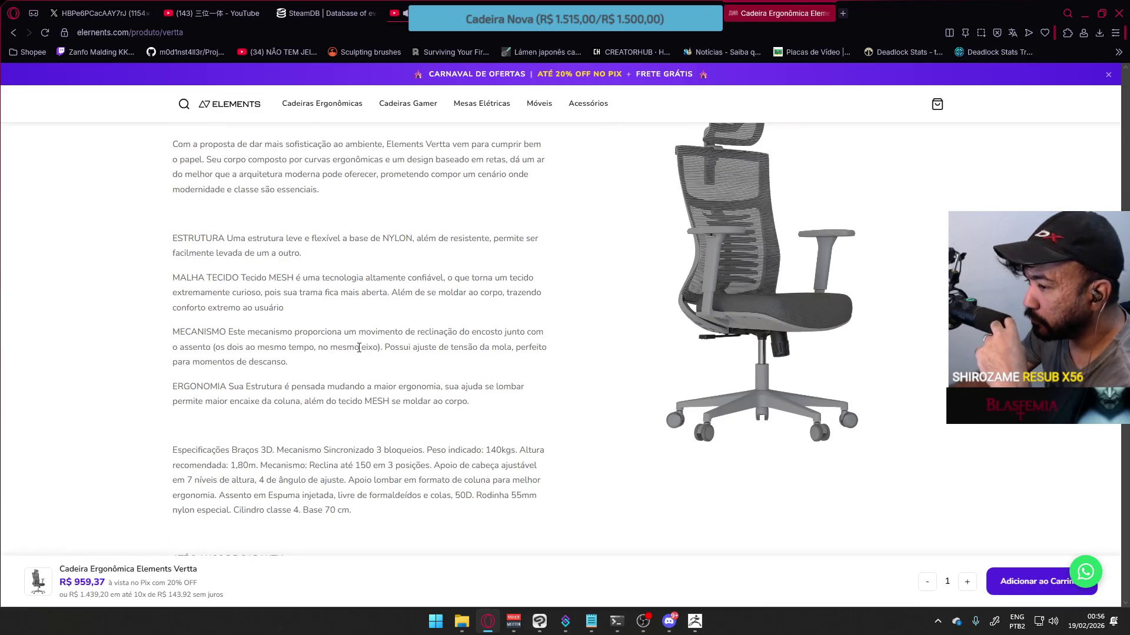
scroll(363, 344, down, 4)
scroll(372, 343, down, 2)
scroll(373, 340, up, 2)
scroll(377, 344, down, 1)
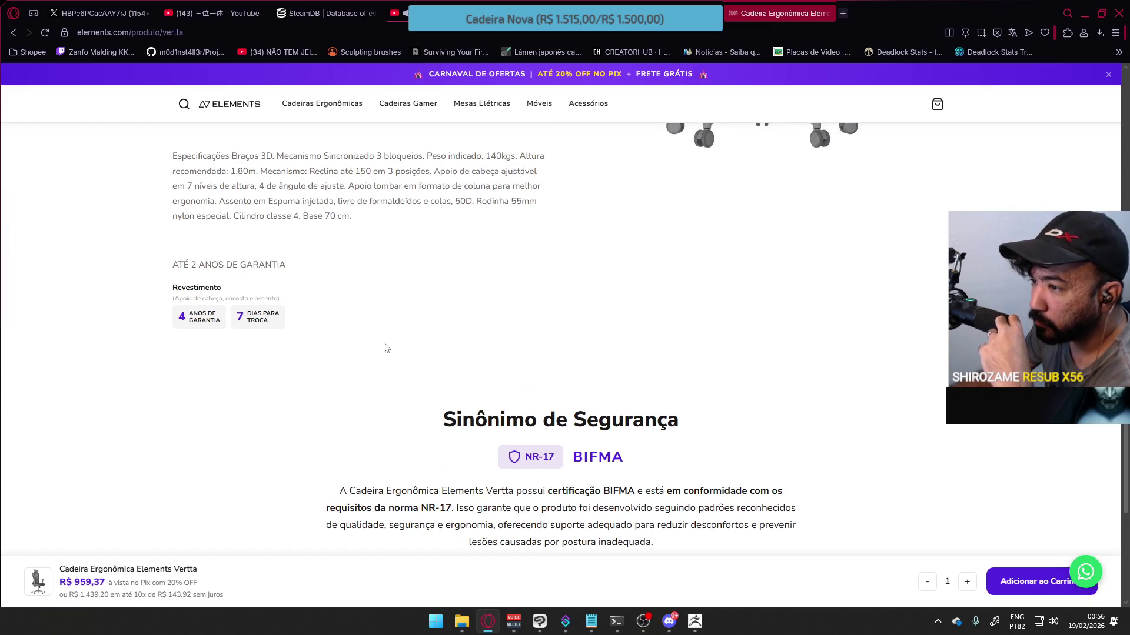
scroll(386, 348, up, 2)
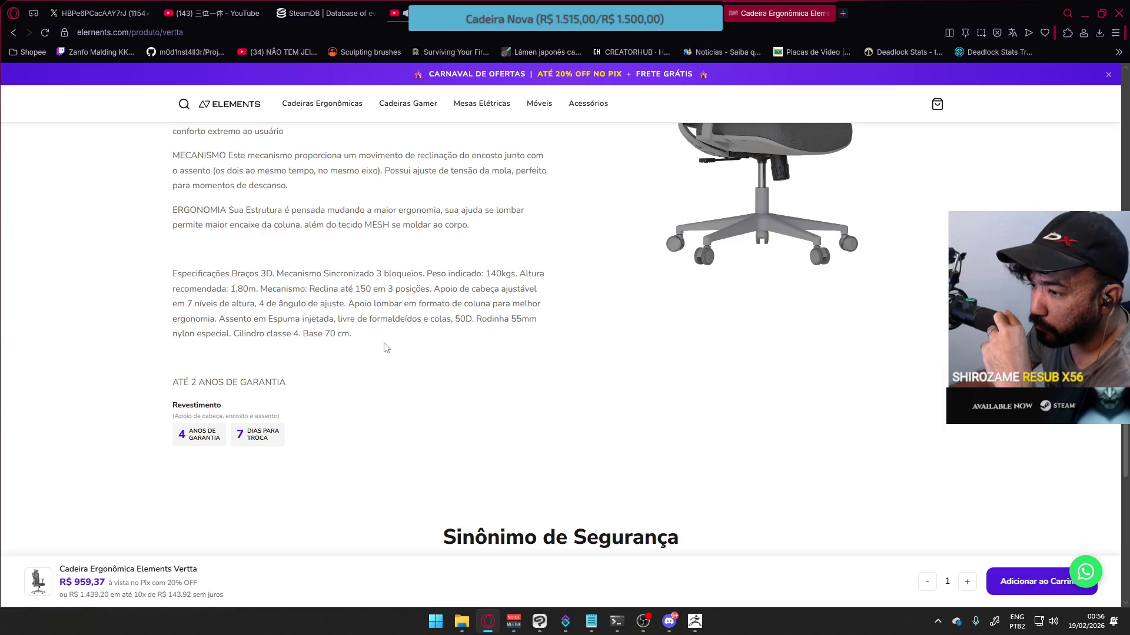
scroll(386, 347, up, 10)
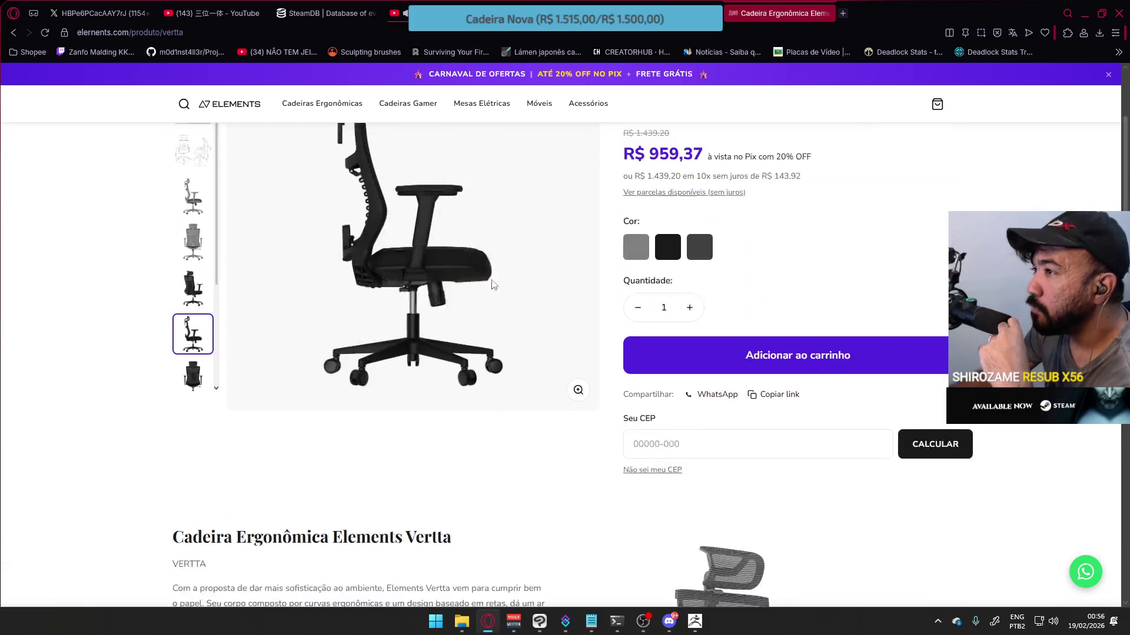
click(13, 33)
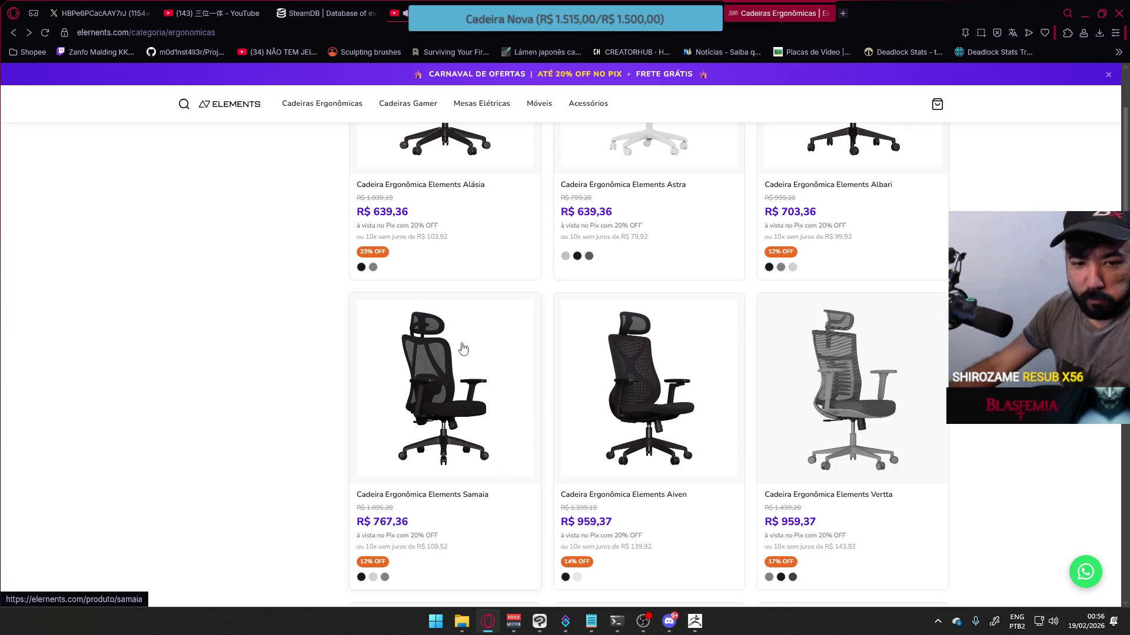
Scroll down the ergonomic chair listings to Belena, Niméa and Siggy.
scroll(435, 476, down, 1)
scroll(439, 514, down, 3)
scroll(411, 466, down, 1)
scroll(411, 467, down, 3)
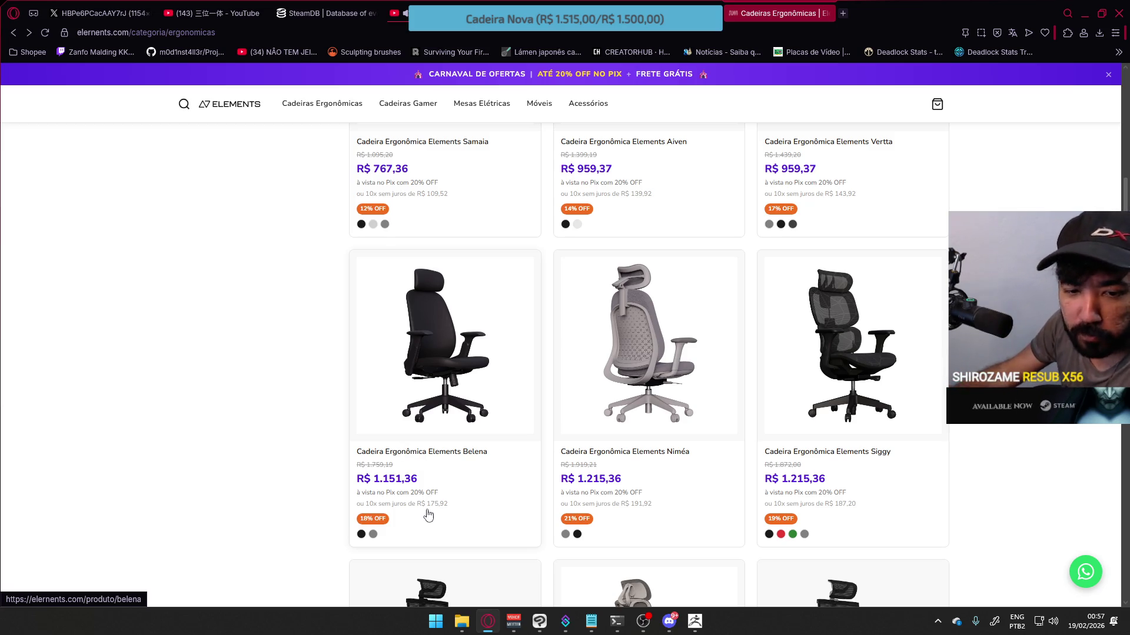
Open the Siggy chair page, scroll to Sinônimo de Segurança, then back up to the R$ 1.215,36 price.
click(808, 326)
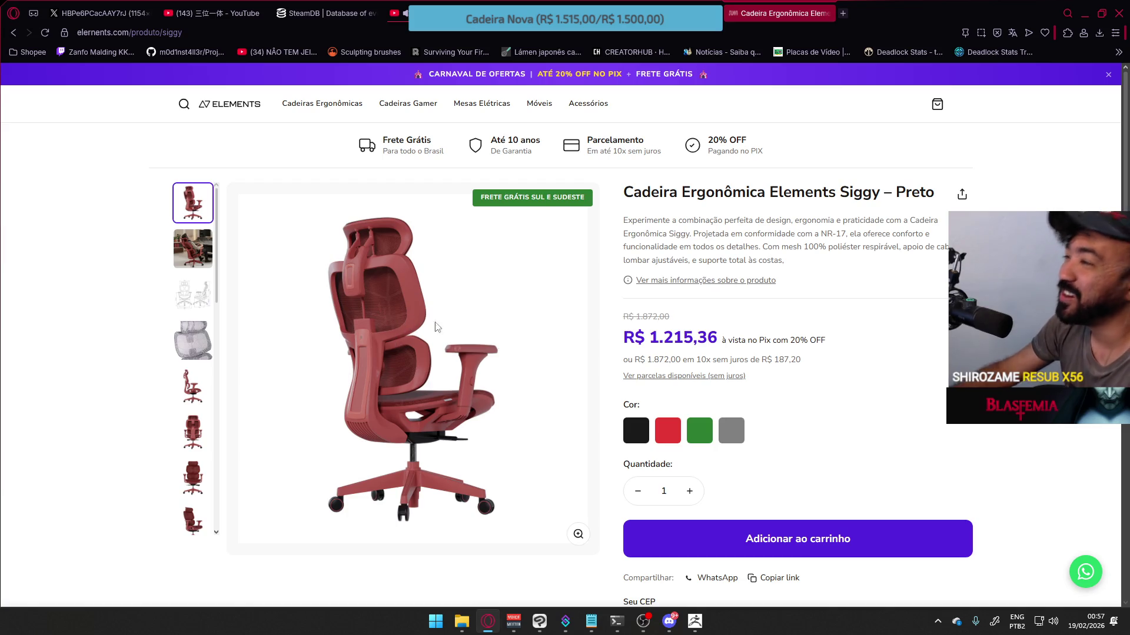
scroll(721, 366, down, 3)
scroll(721, 365, up, 3)
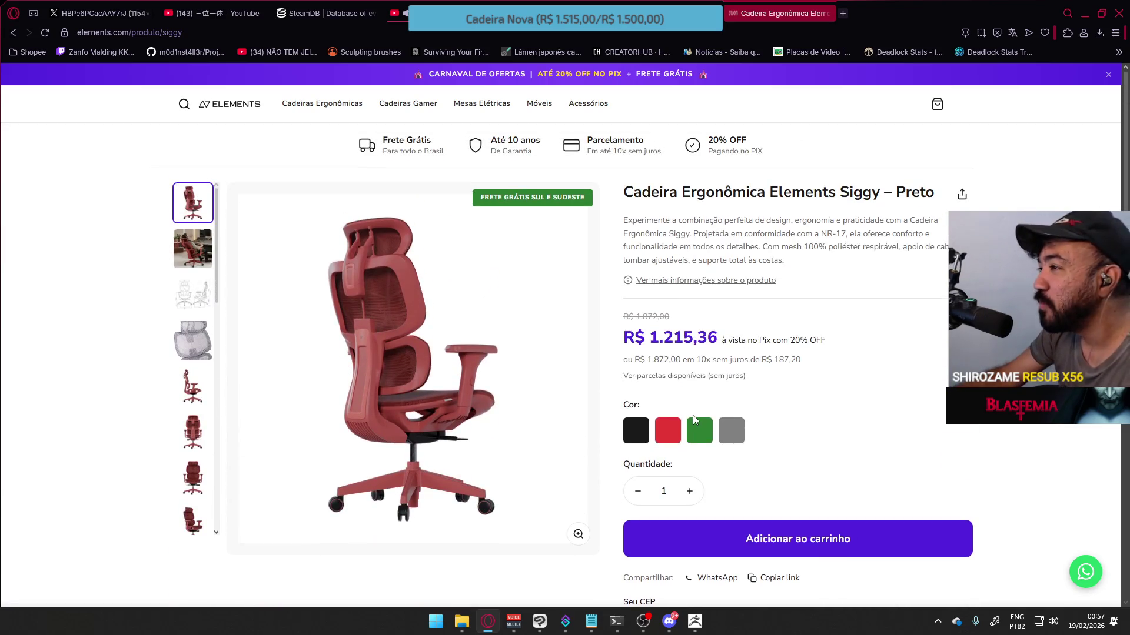
scroll(462, 333, down, 8)
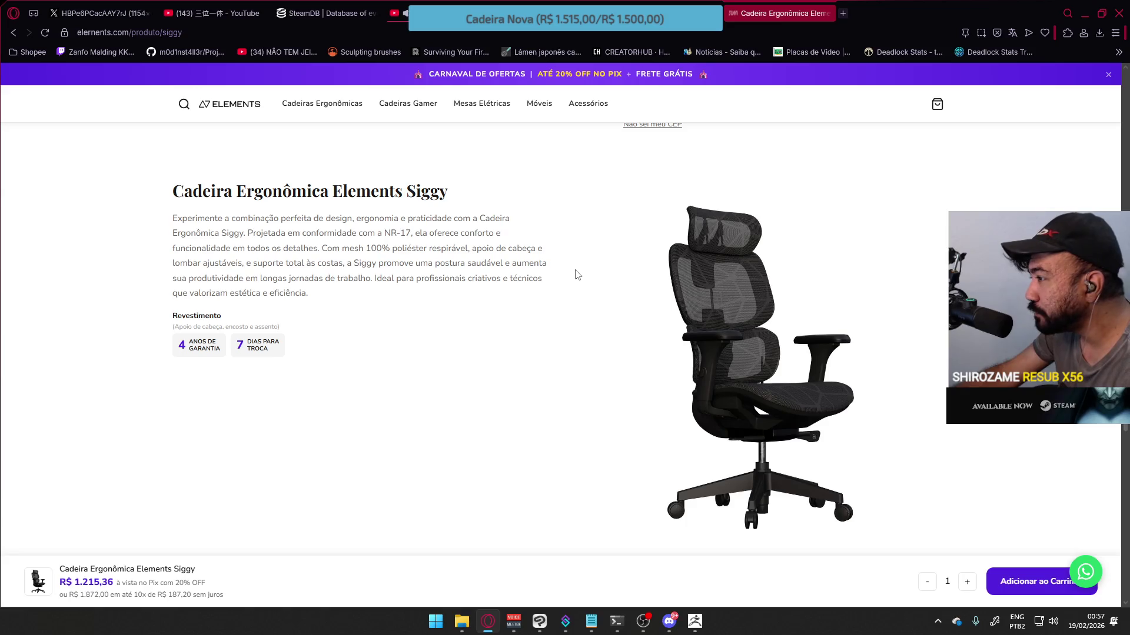
scroll(568, 313, down, 4)
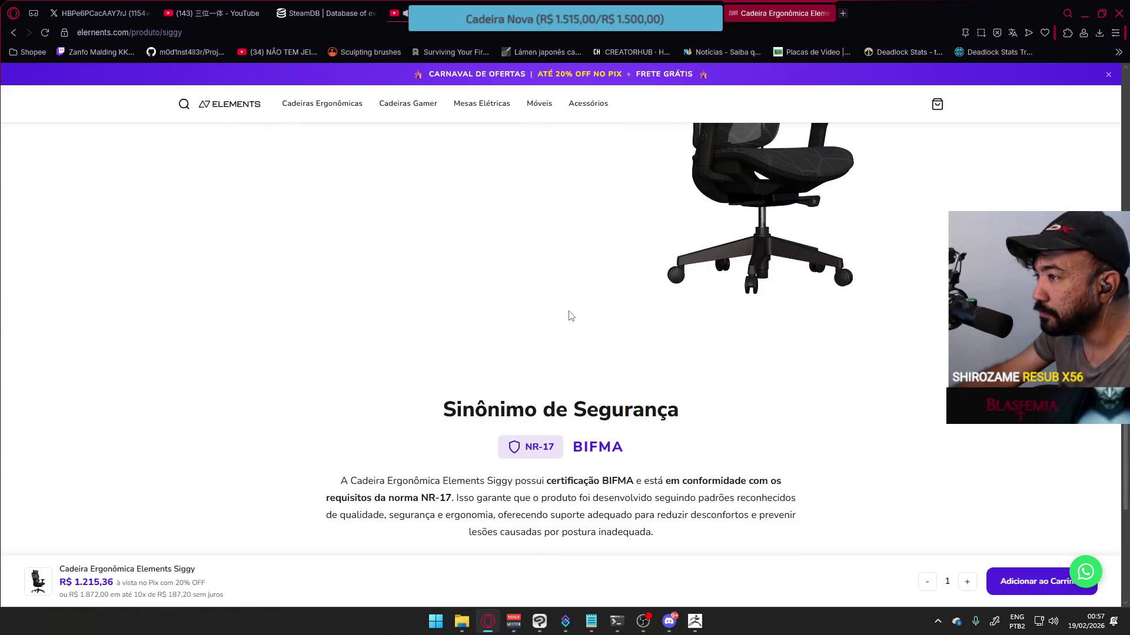
scroll(594, 353, down, 4)
scroll(524, 338, up, 4)
scroll(521, 336, up, 15)
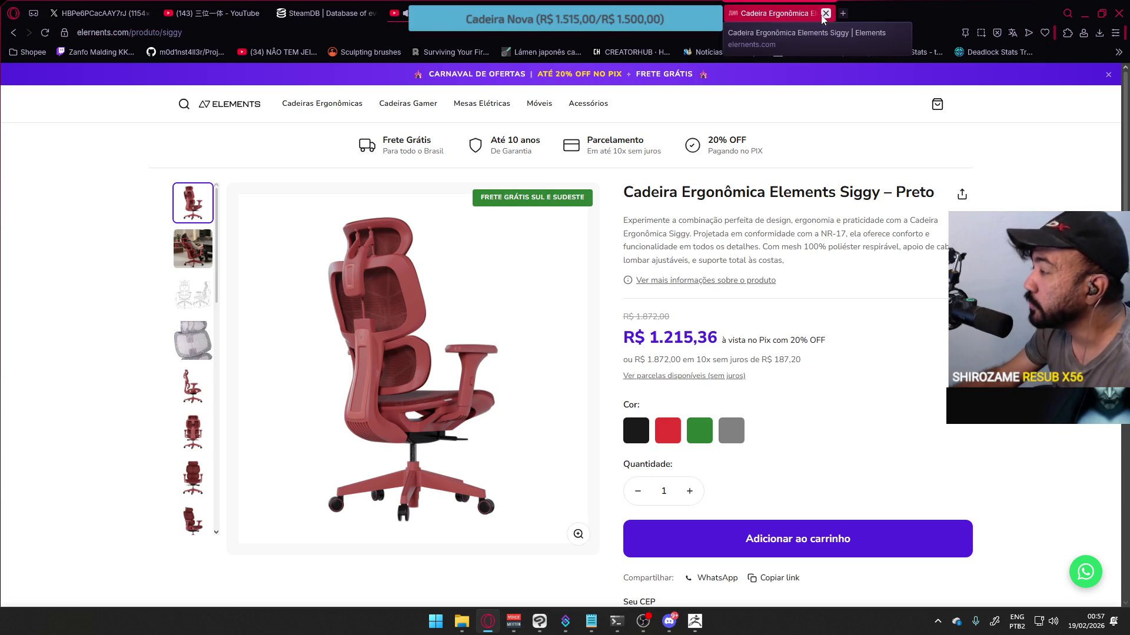
Close the chair tab, minimize Opera GX and close LightBox to reveal the ZBrush canvas.
click(825, 13)
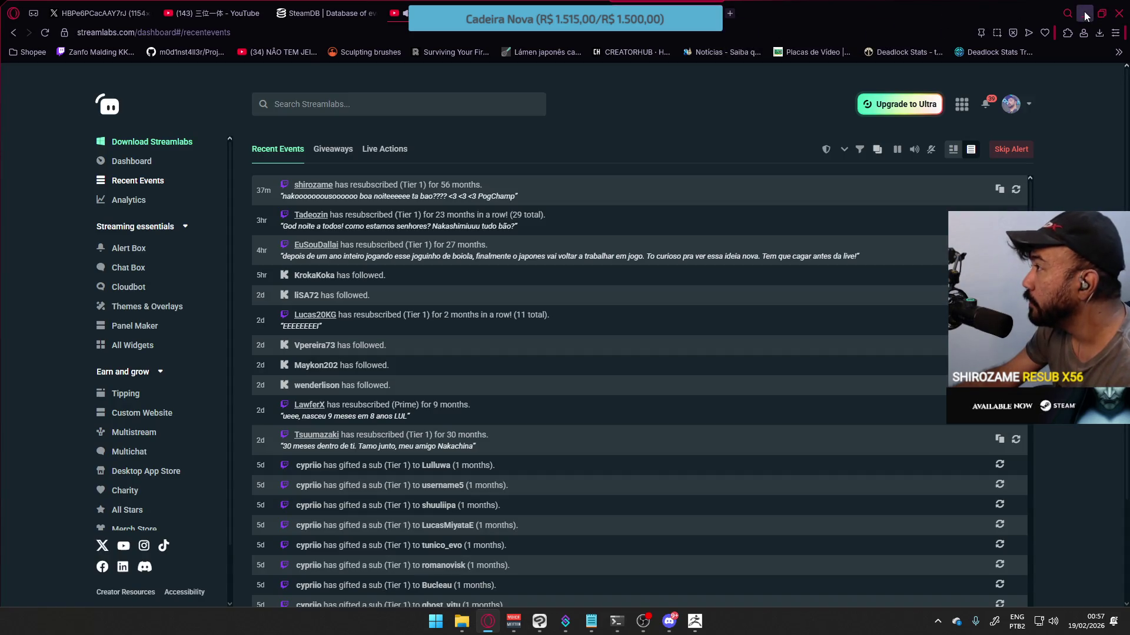
click(1086, 14)
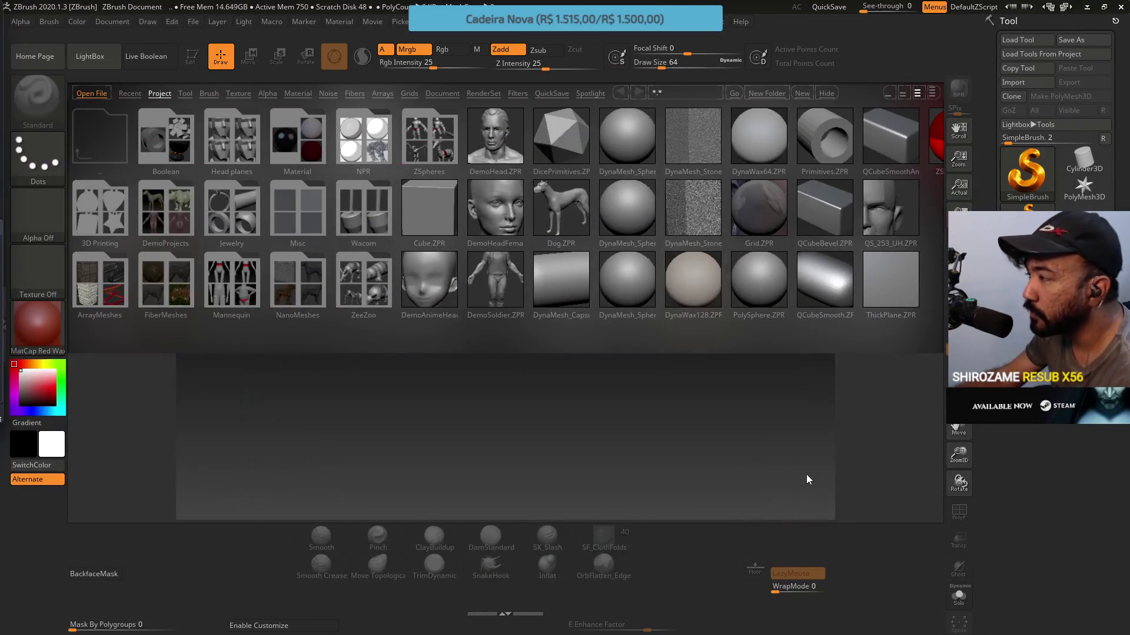
click(105, 62)
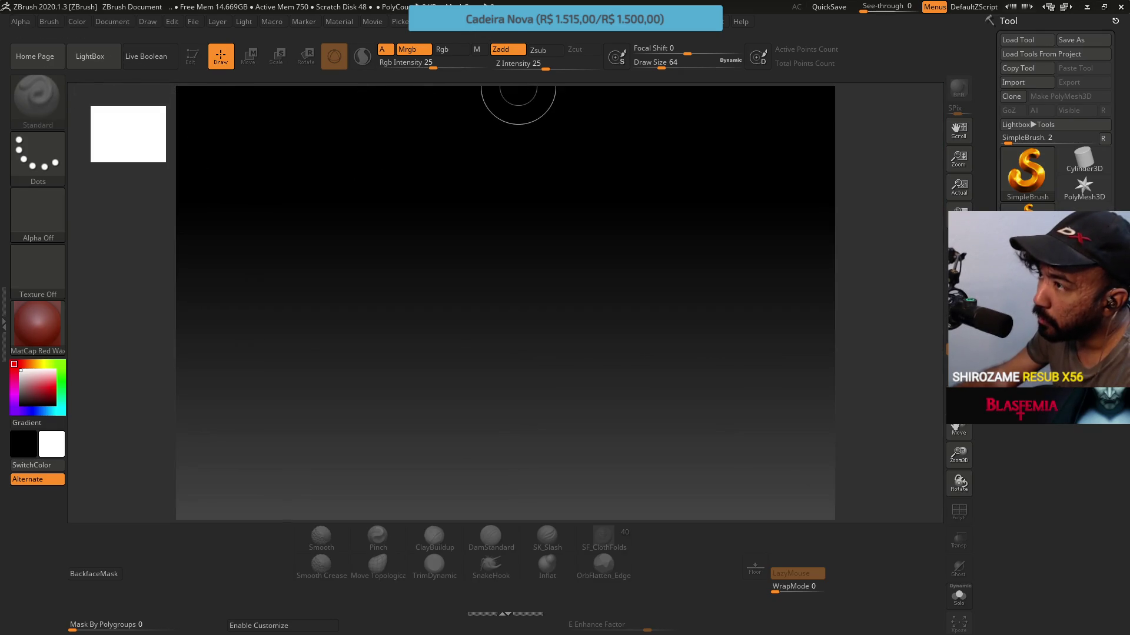
Load CustomUserInterface2020.cfg via Preferences > Config and switch on Enable Customize.
click(438, 21)
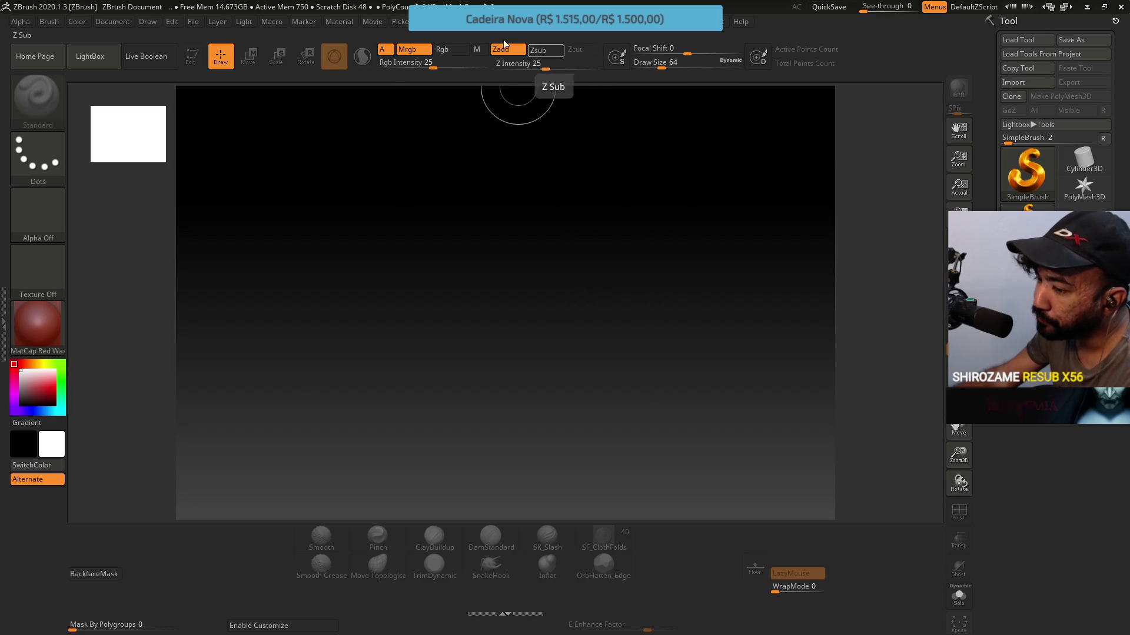
click(455, 24)
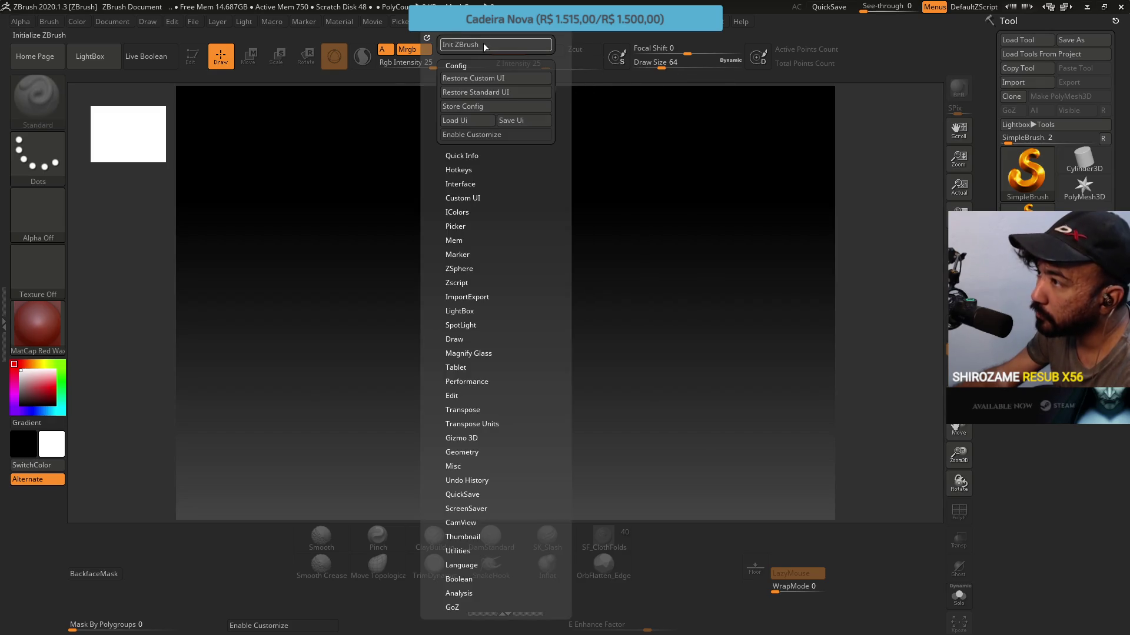
click(467, 120)
double_click(376, 291)
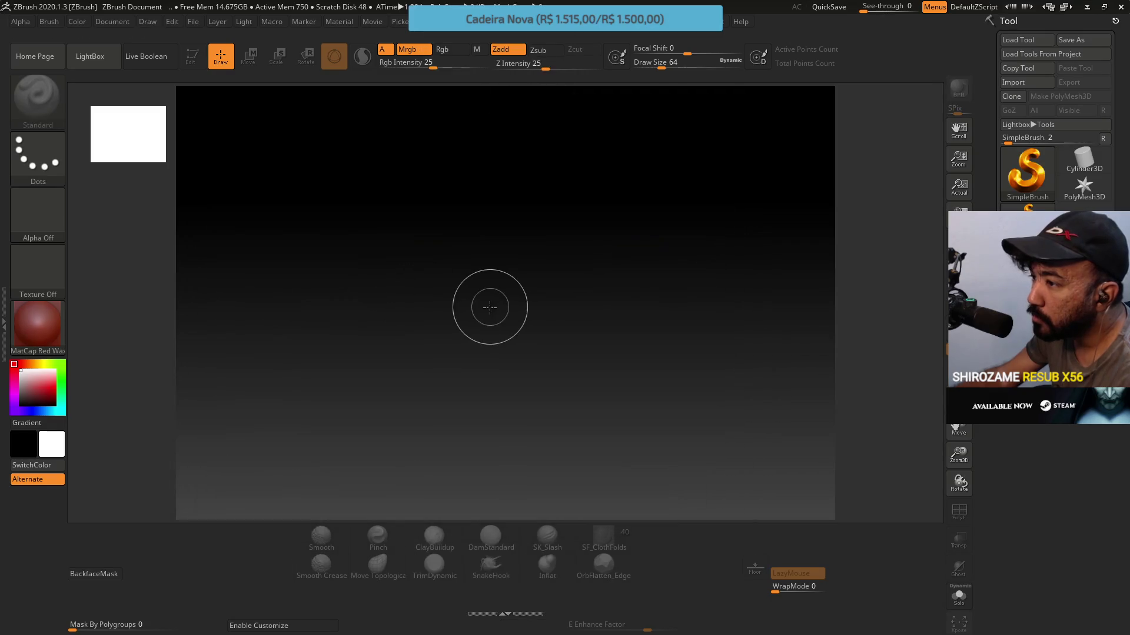
click(509, 614)
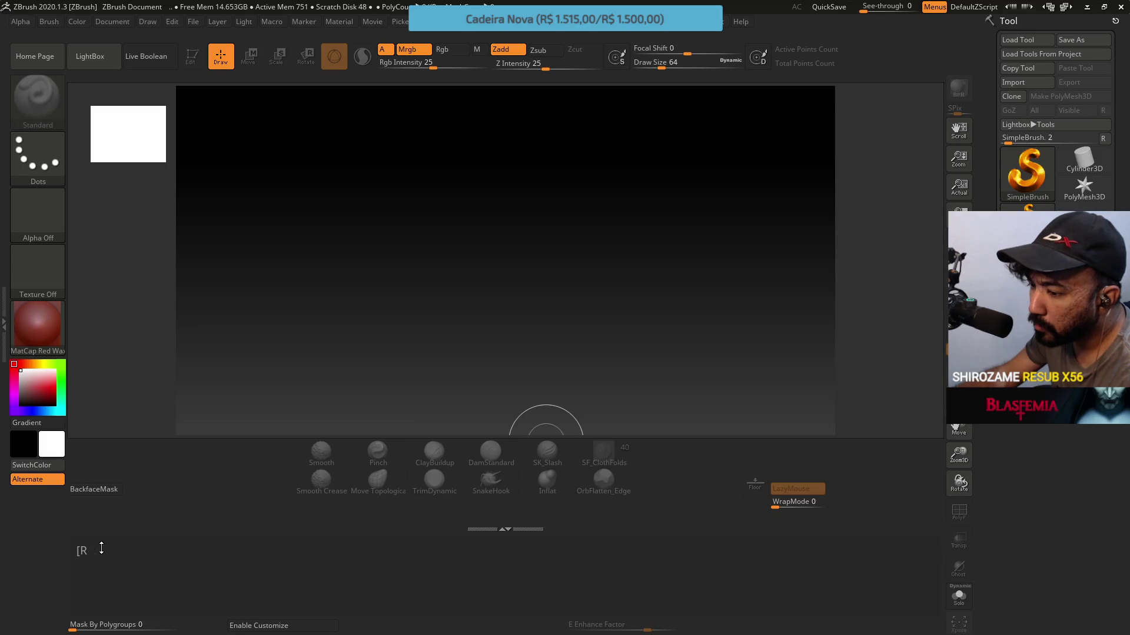
click(471, 528)
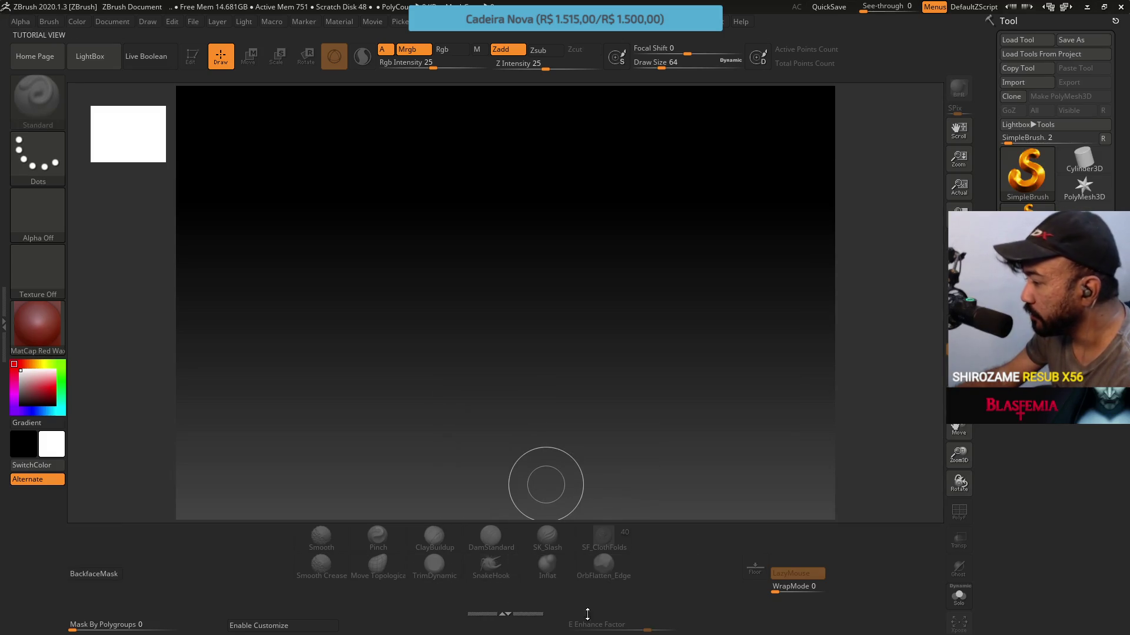
click(259, 627)
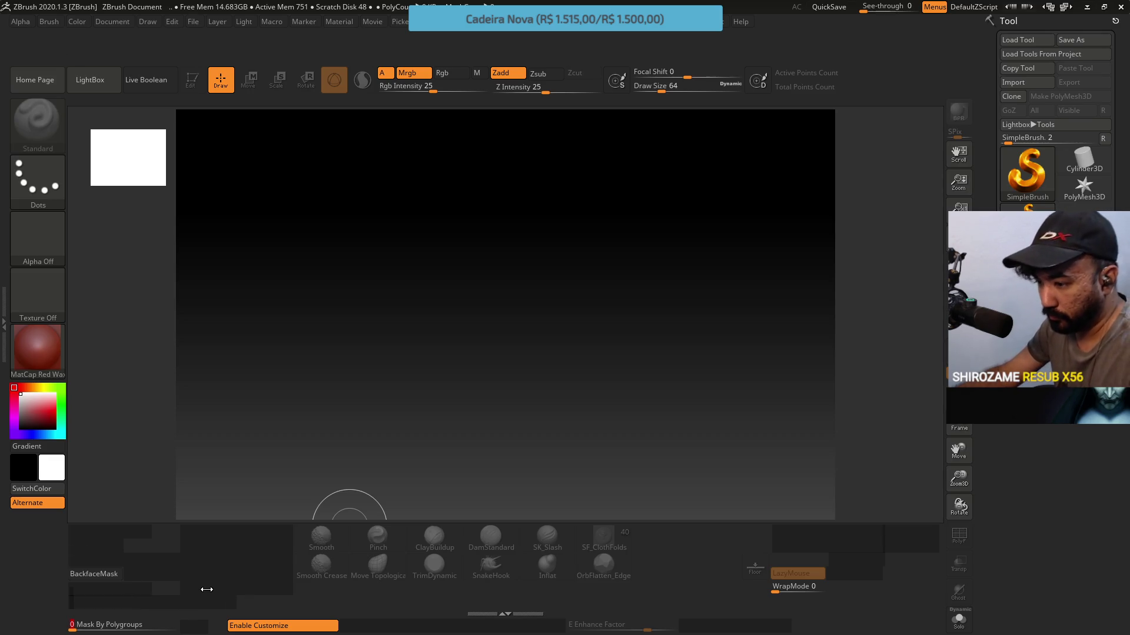
Ctrl+Alt-drag away the empty row and empty block from the bottom tray.
key(ctrl)
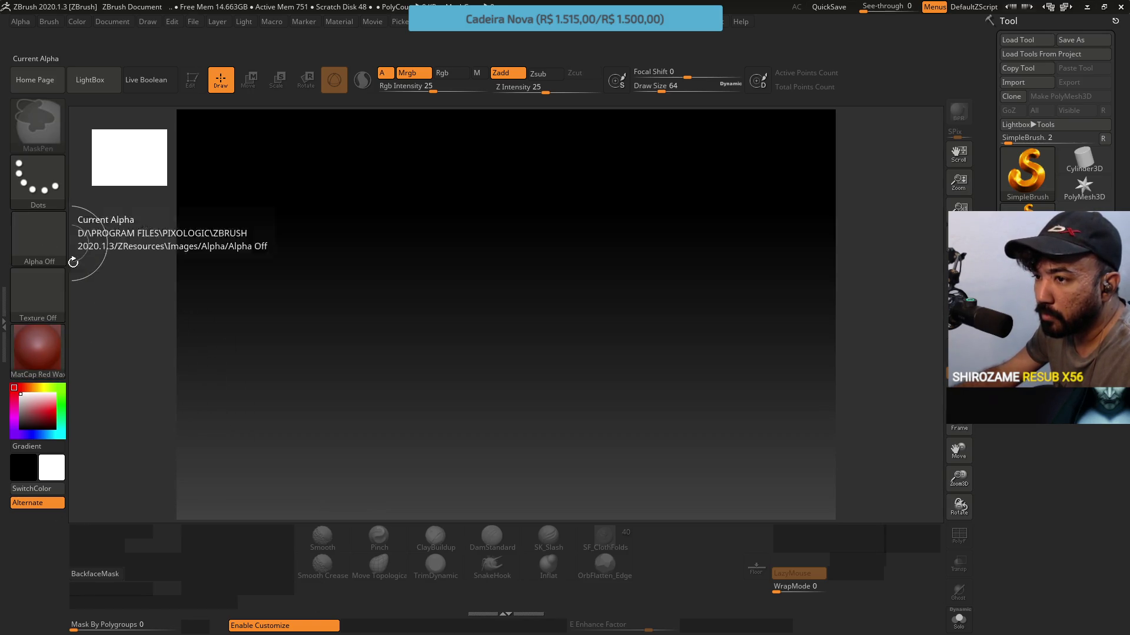
key(ctrl)
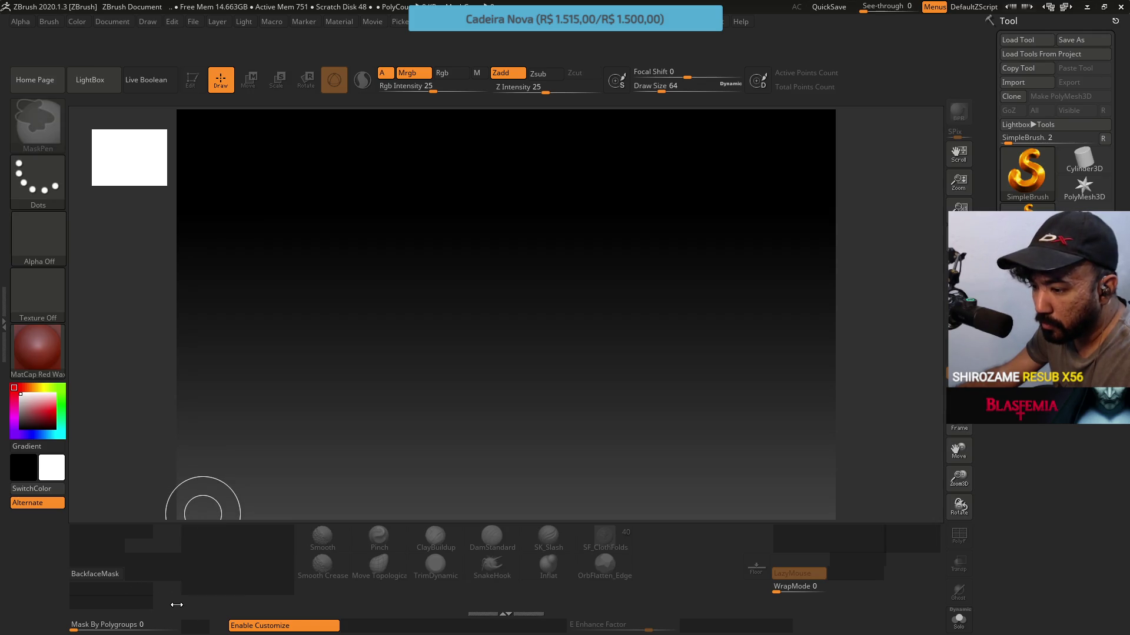
drag(209, 588, 127, 599)
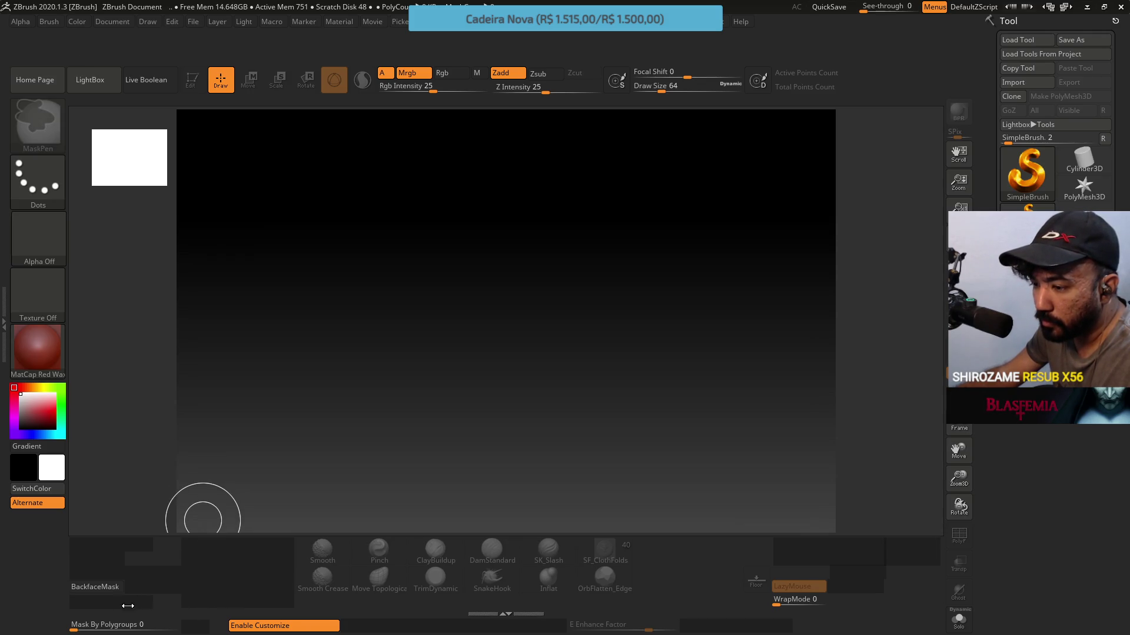
mouse_move(106, 559)
mouse_down()
mouse_move(135, 547)
mouse_move(217, 568)
mouse_move(242, 550)
mouse_move(227, 593)
mouse_move(200, 605)
mouse_move(238, 610)
mouse_up()
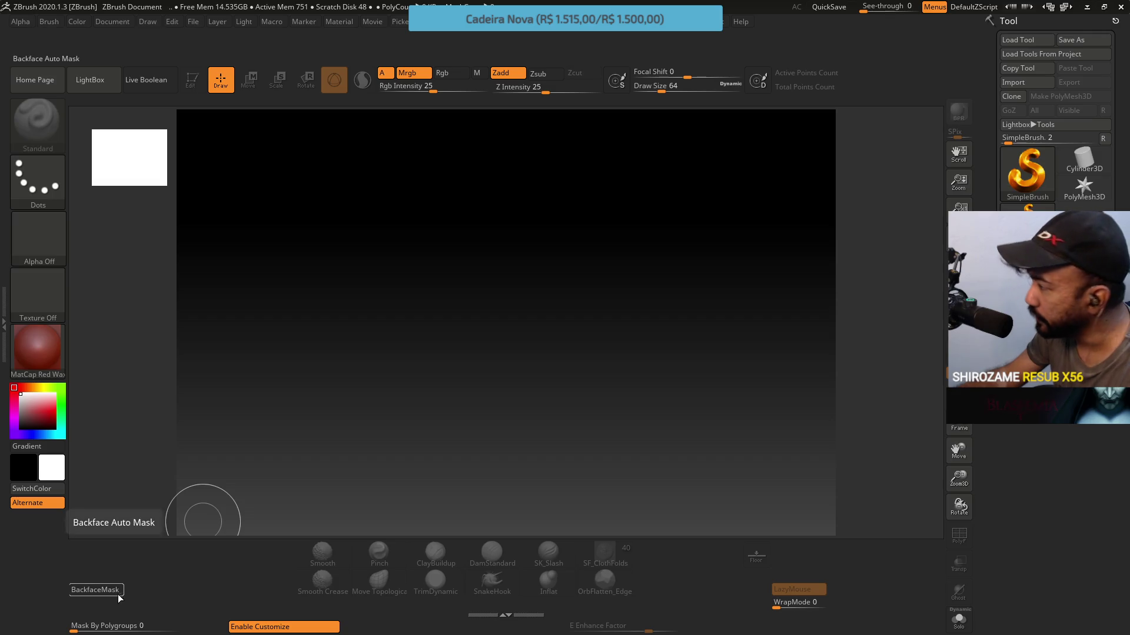
Move Mask By Polygroups, Enable Customize and E Enhance Factor into the bottom shelf.
drag(144, 625, 158, 605)
drag(293, 631, 302, 606)
drag(610, 629, 607, 606)
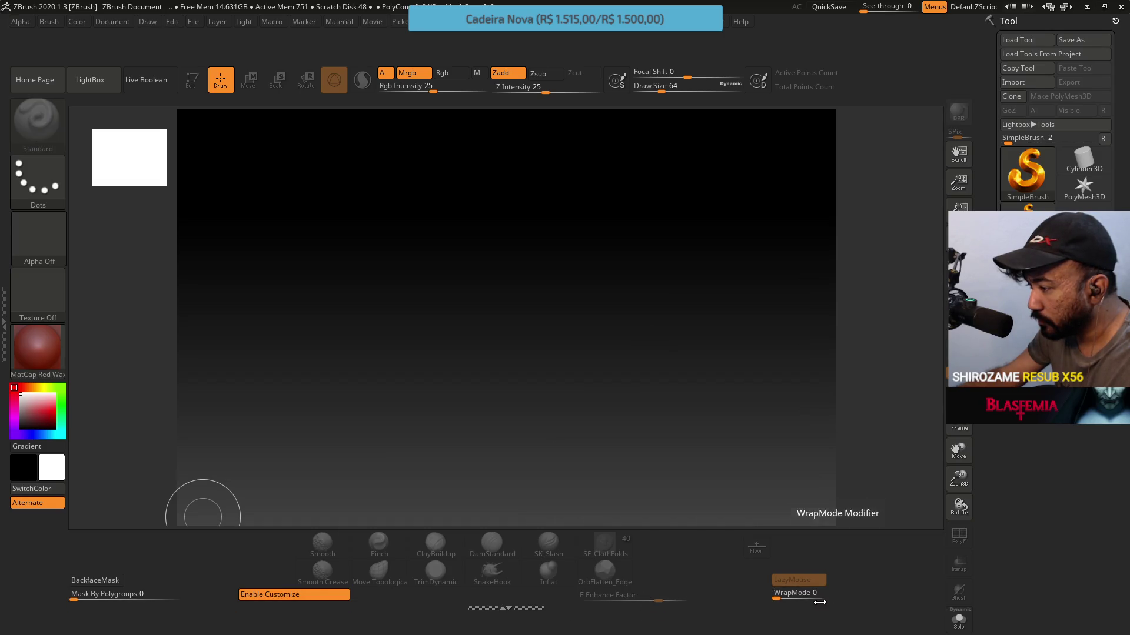
click(509, 609)
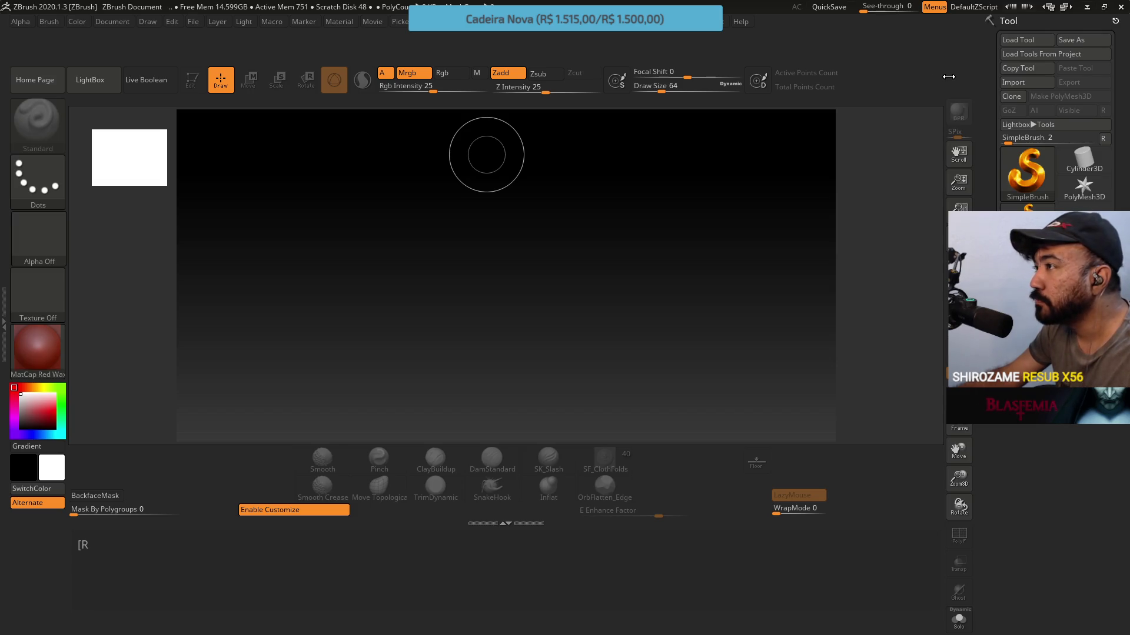
Open the ZPlugin menu and dock the Tool menu into the side tray.
click(687, 35)
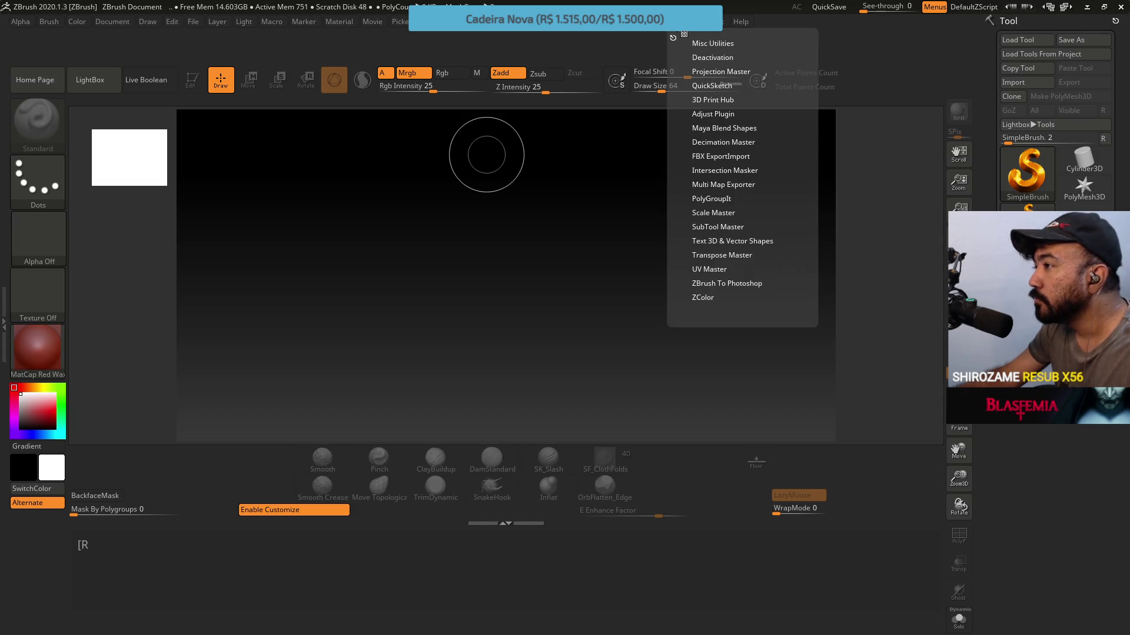
mouse_move(615, 34)
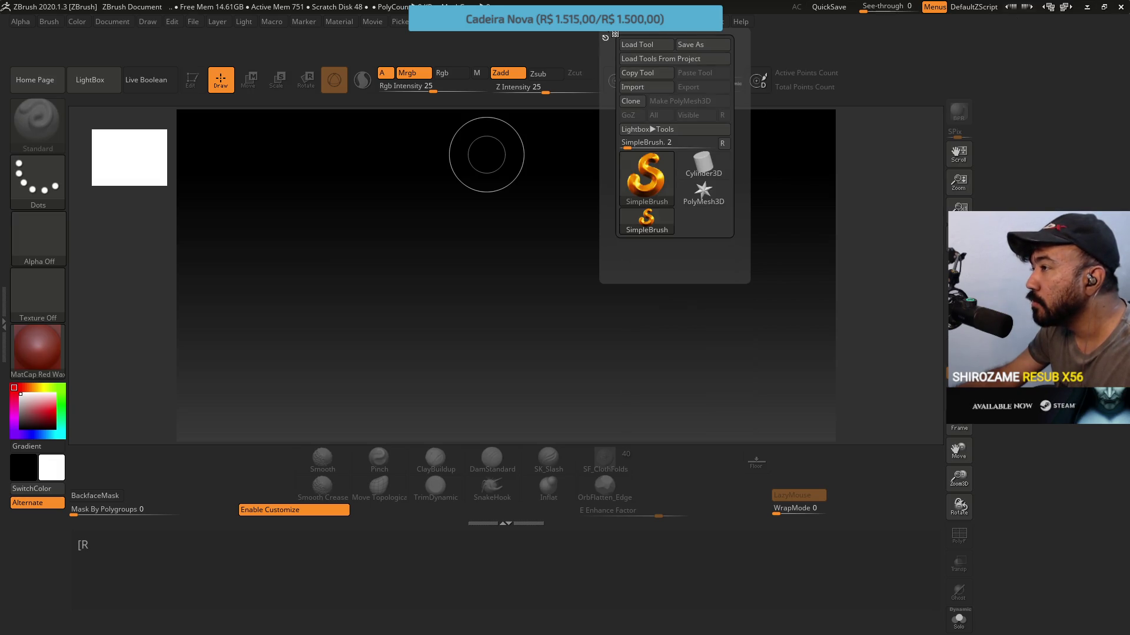
click(615, 34)
key(alt+Tab)
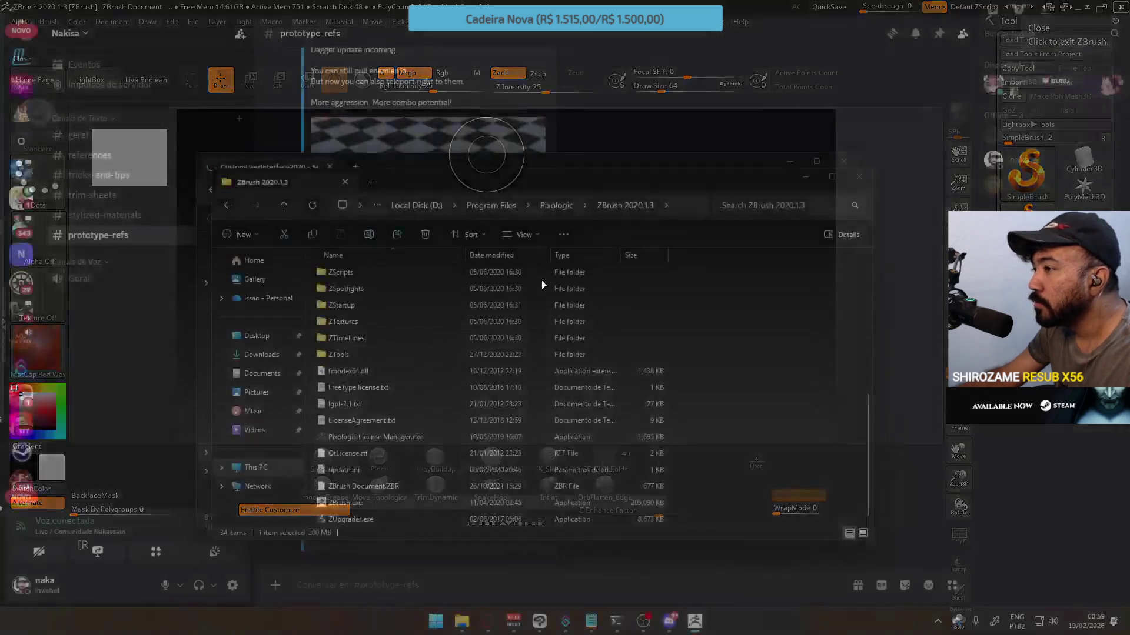
Close the ZBrush folder and CustomUserInterface2020 search File Explorer windows.
click(858, 178)
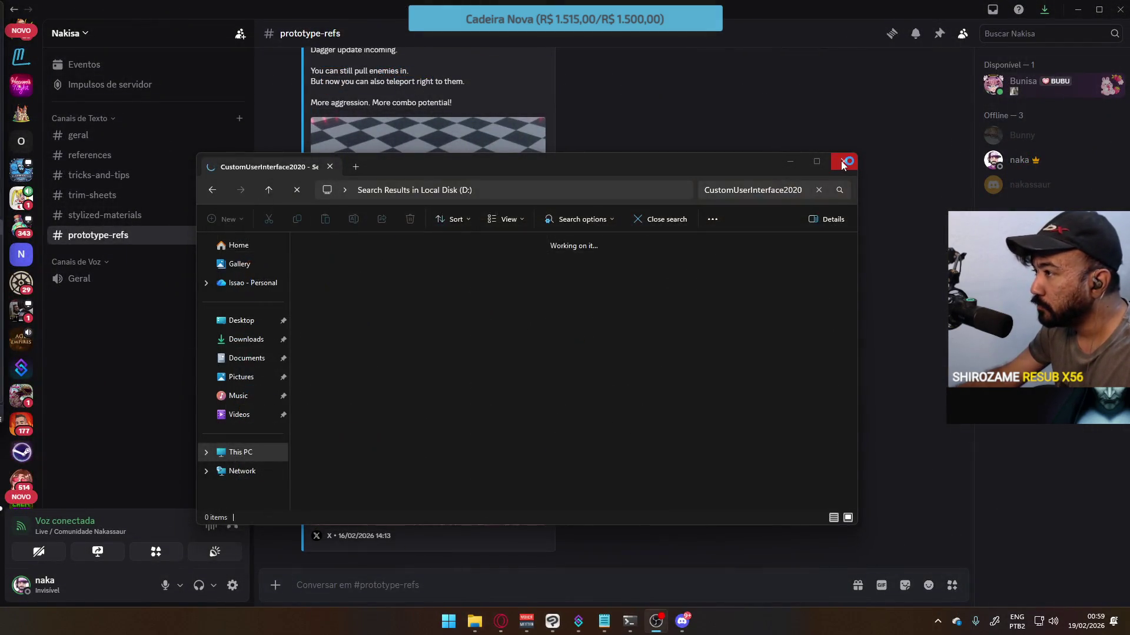
click(846, 166)
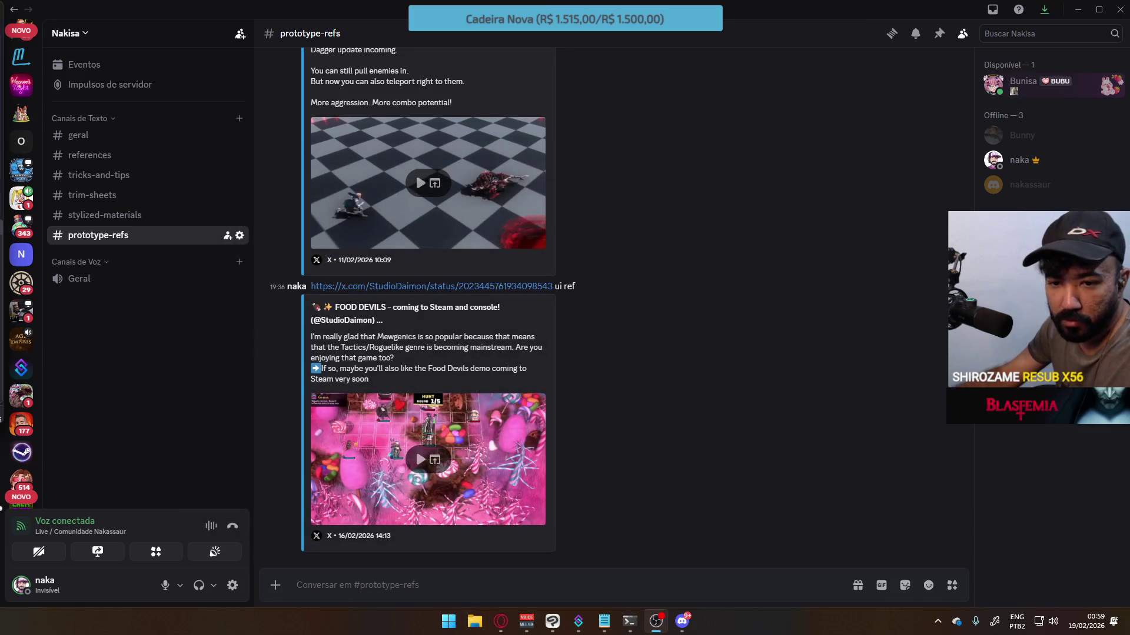
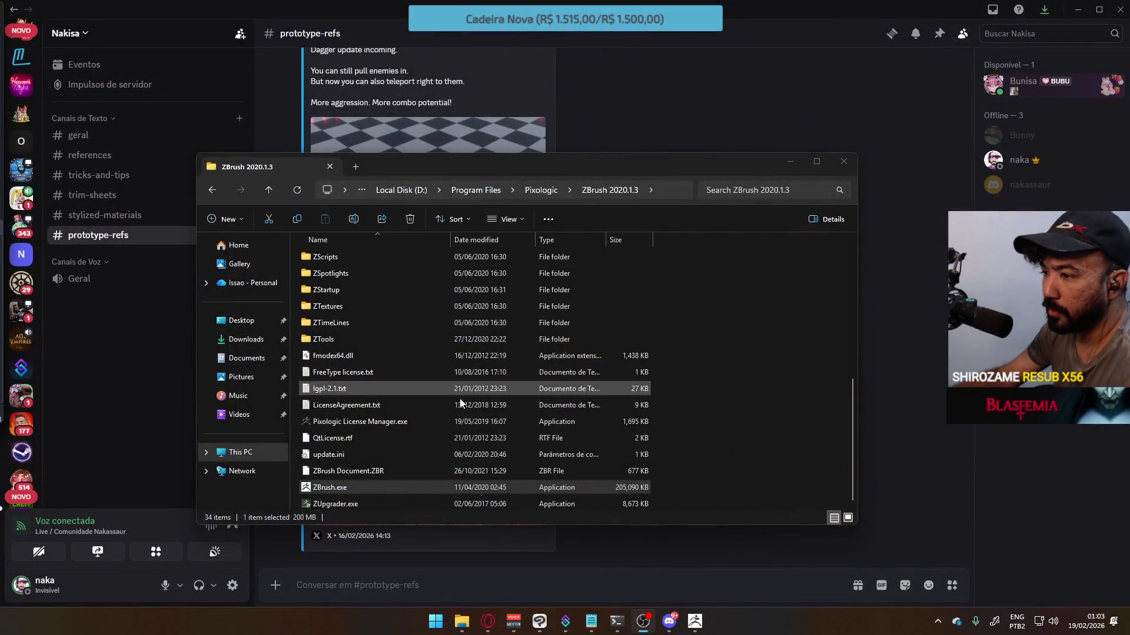
Switch from File Explorer back to the running ZBrush window via the taskbar.
click(693, 622)
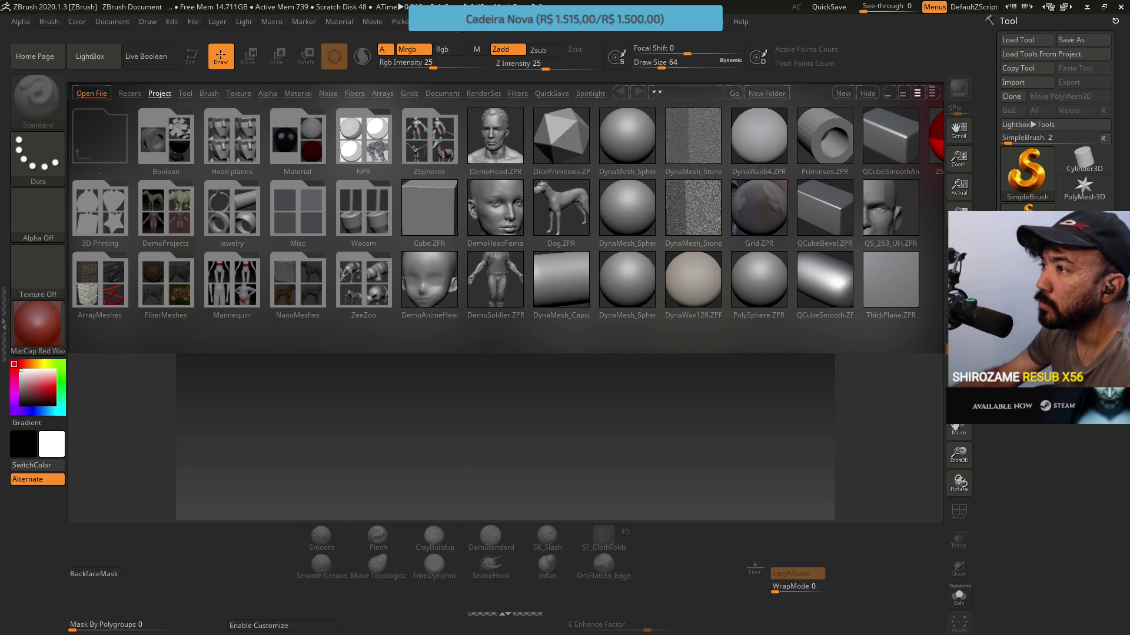
Restore the custom UI and store it as the startup configuration with Store Config.
click(456, 28)
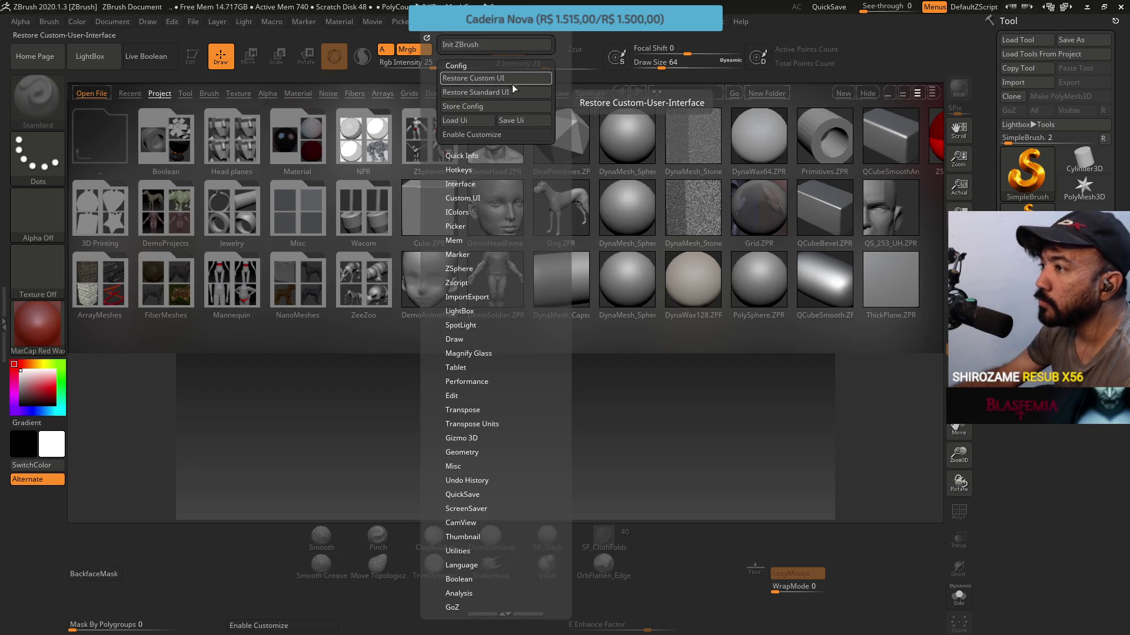
click(514, 81)
click(448, 33)
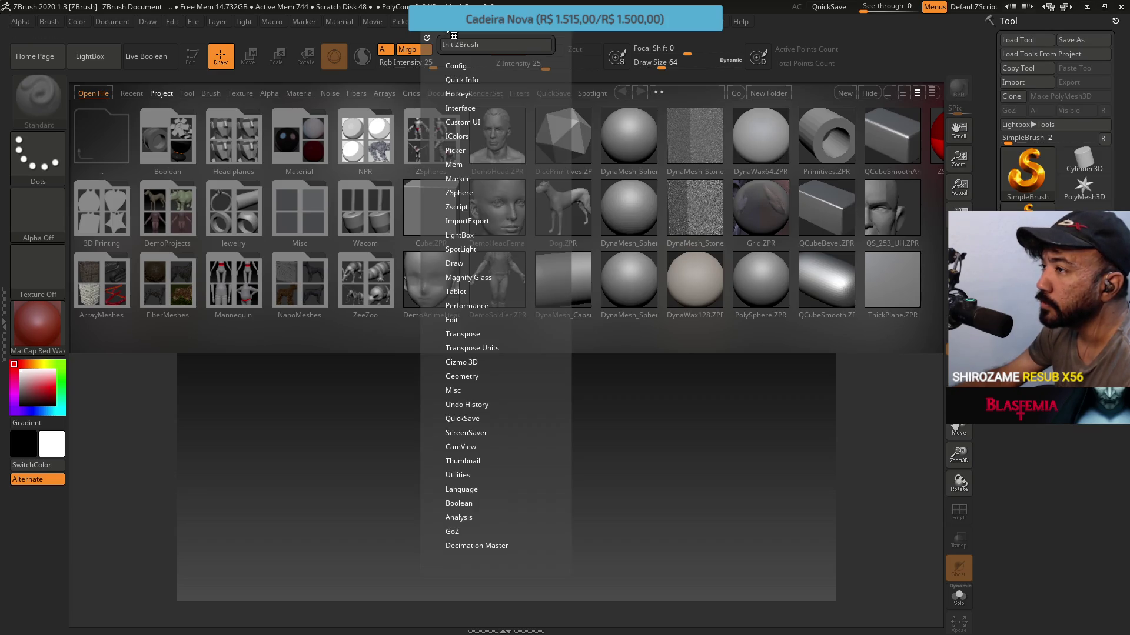
click(454, 66)
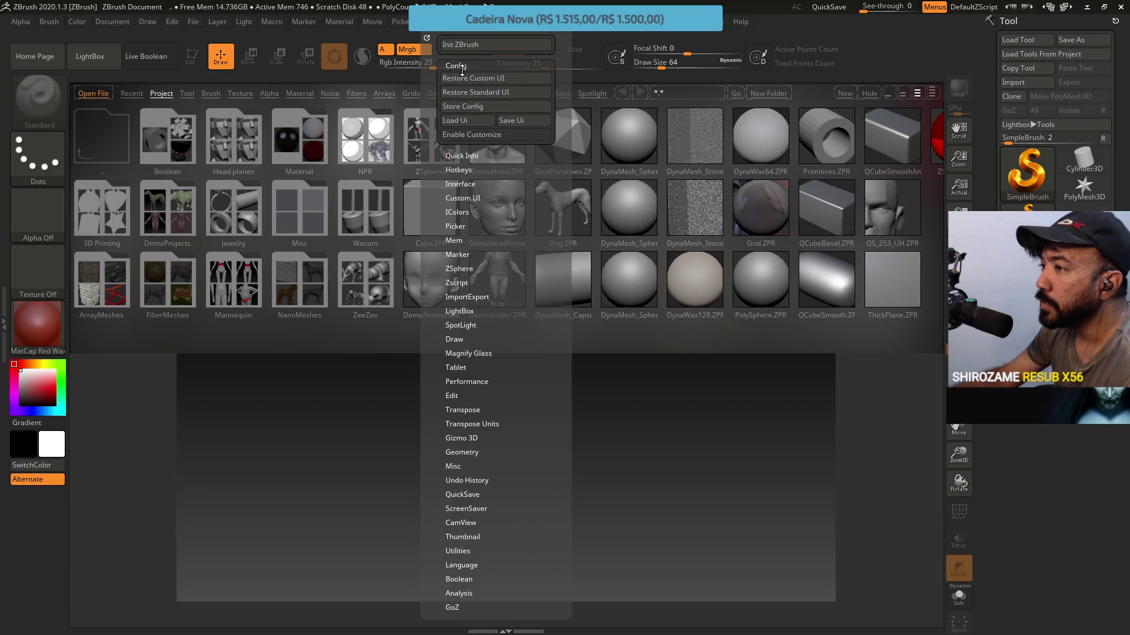
click(479, 106)
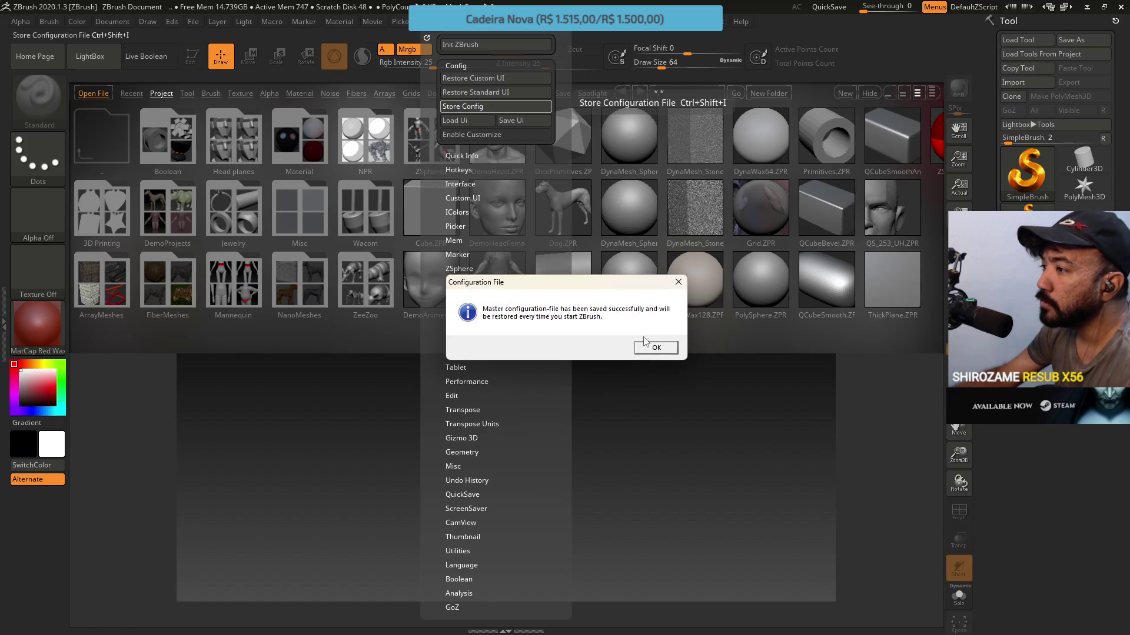
click(653, 346)
Quit ZBrush, relaunch it from ZBrush.exe, and close the Home Page.
click(1120, 6)
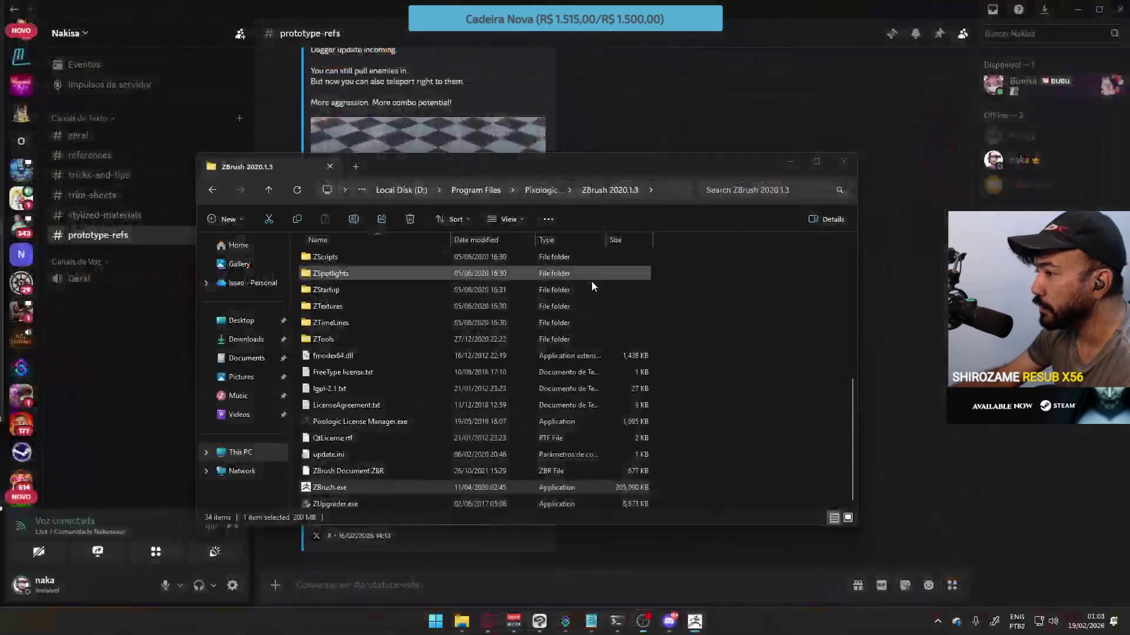
double_click(361, 486)
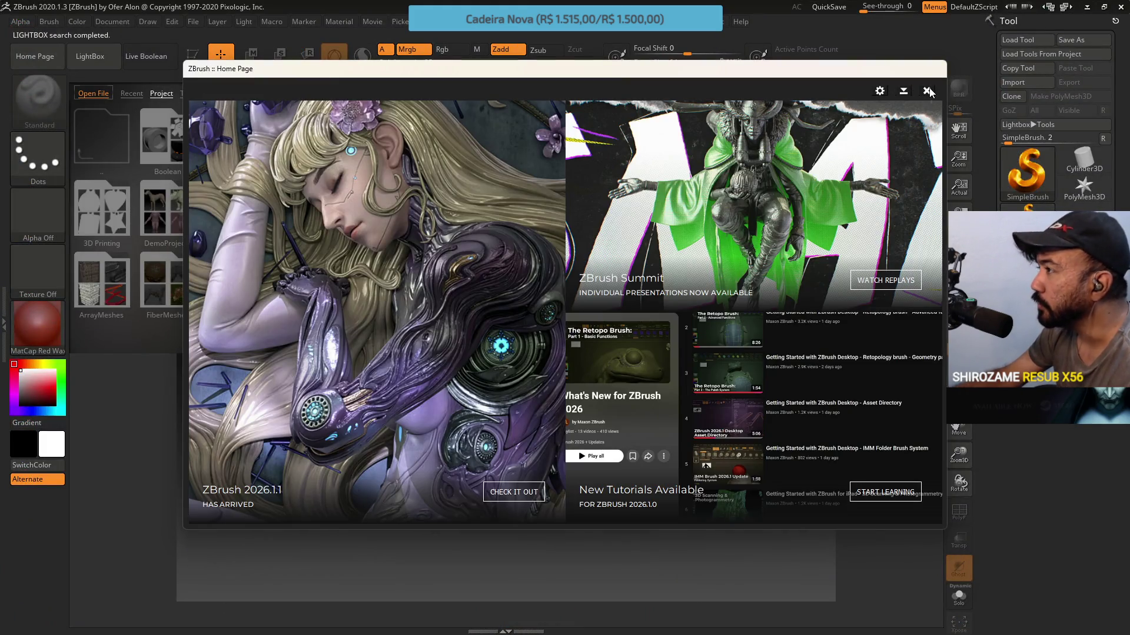
click(929, 91)
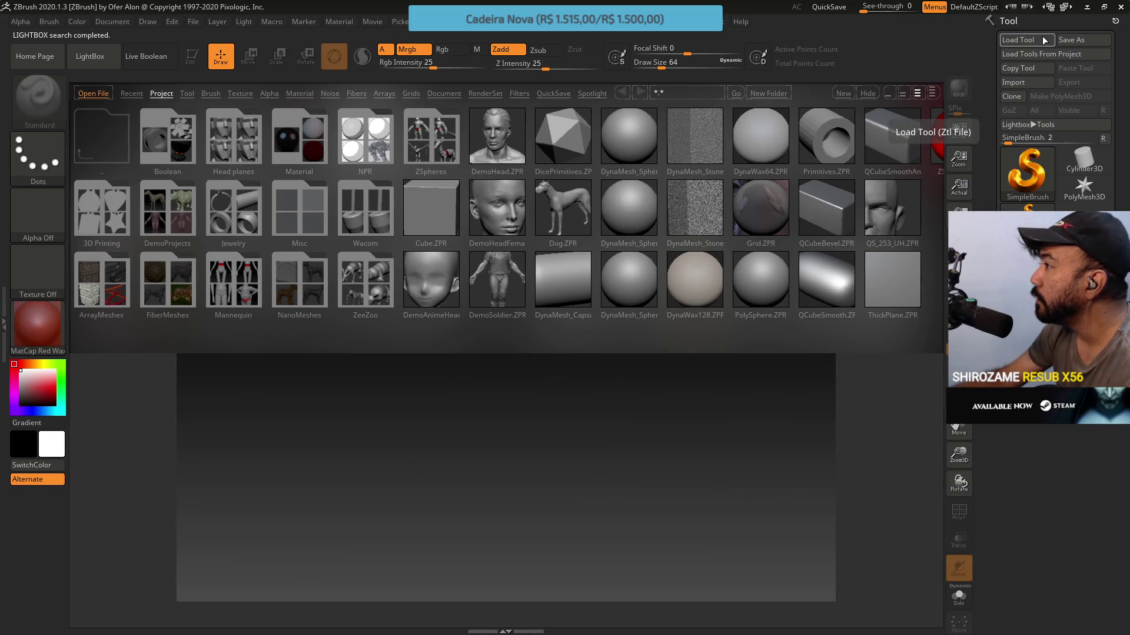
Start Preferences > Config > Load Ui and browse Program Files > Pixologic for the interface file.
click(345, 21)
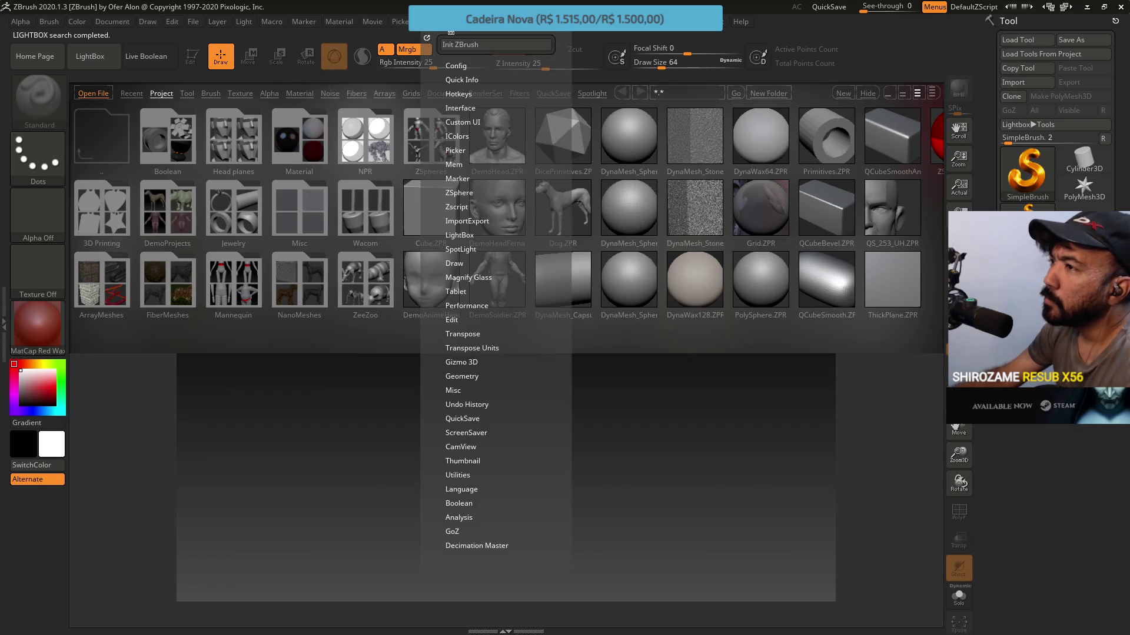
click(458, 65)
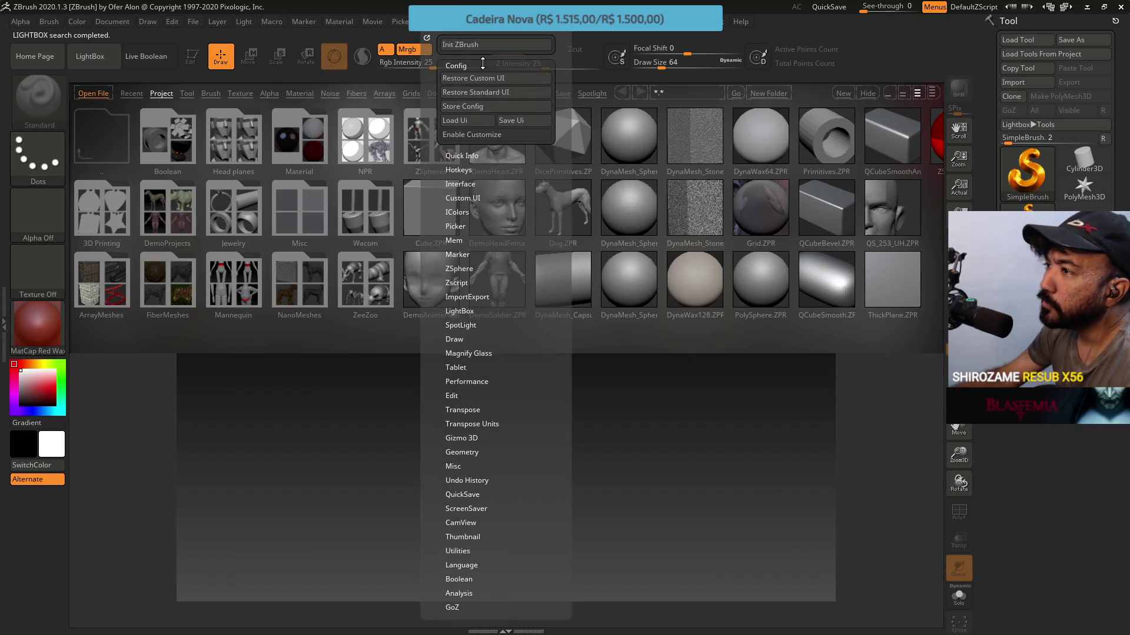
click(461, 118)
scroll(404, 359, down, 2)
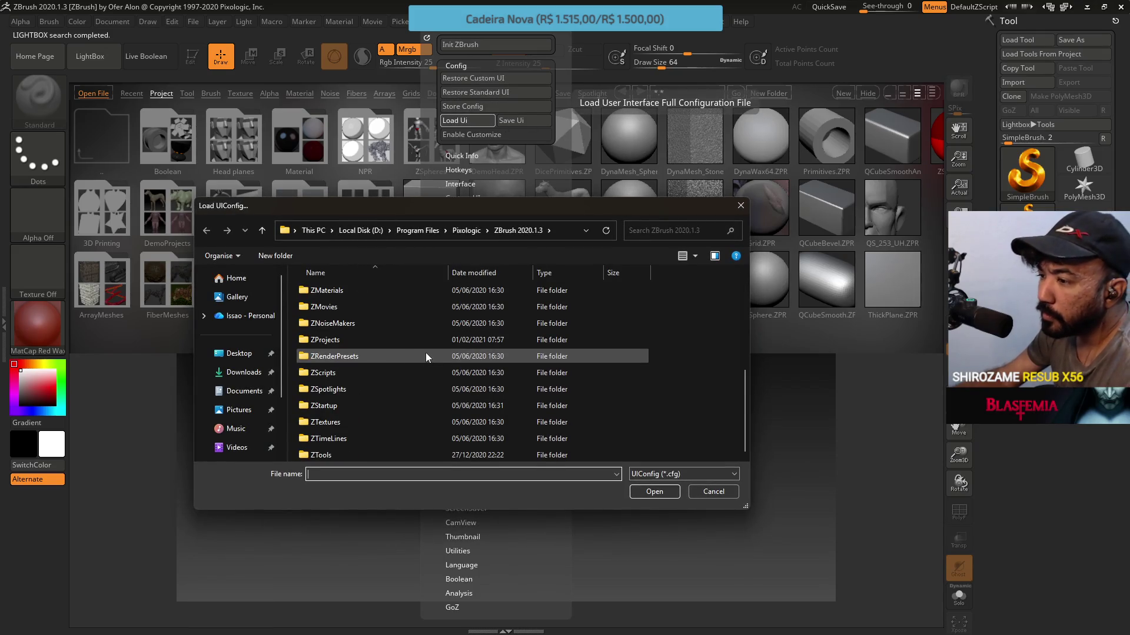
click(419, 230)
scroll(408, 372, down, 3)
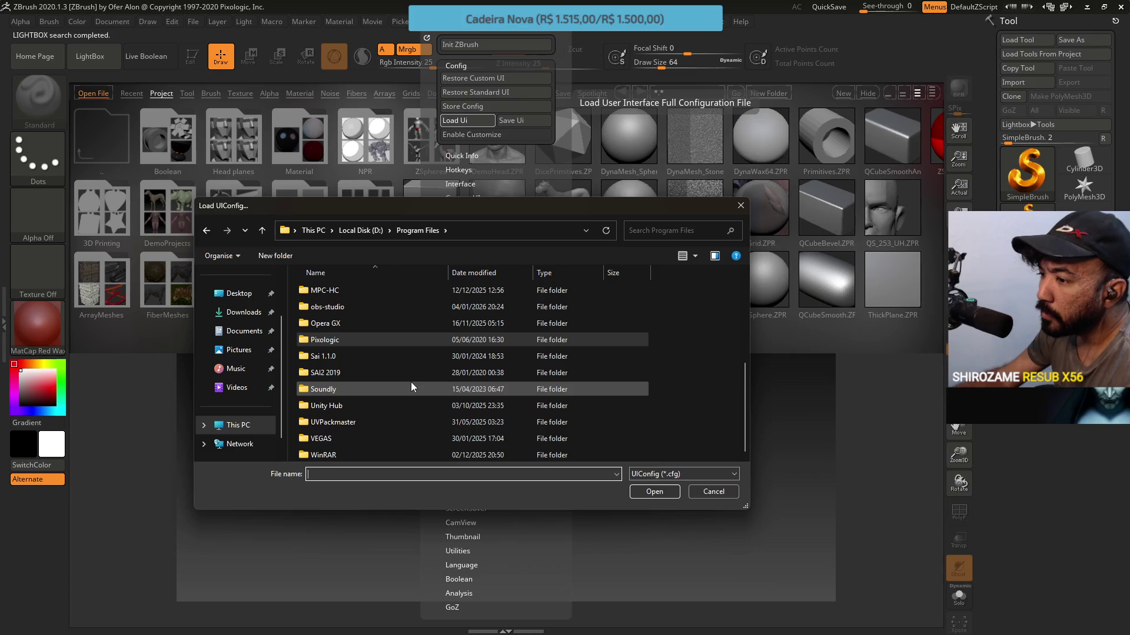
double_click(413, 336)
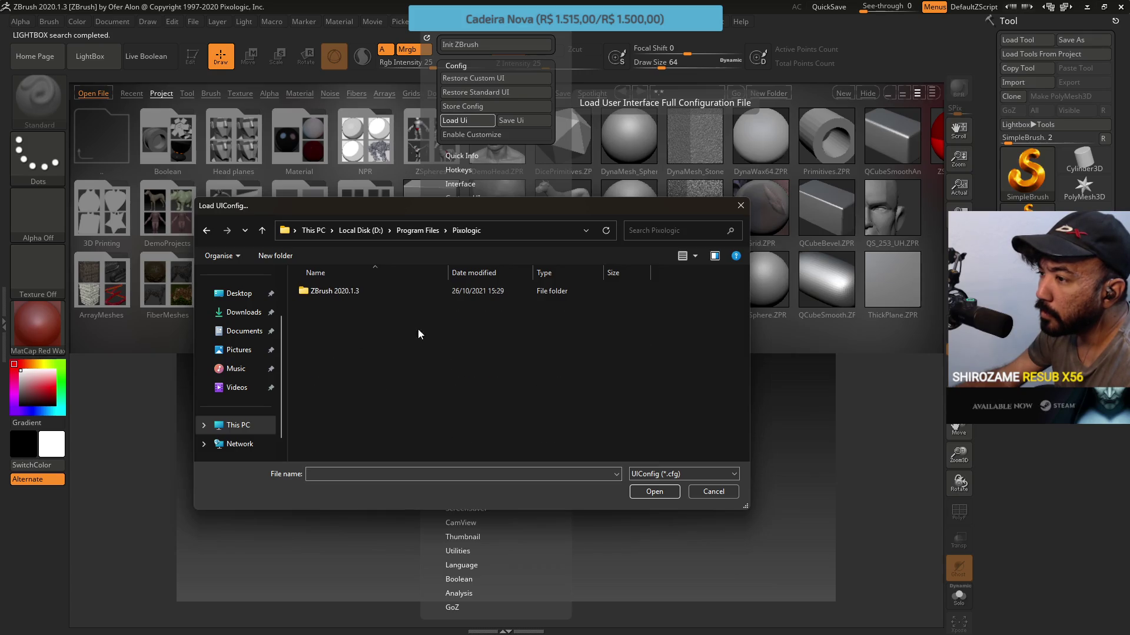
Load CustomUserInterface2020.cfg from D:\Drive\ZBrush, then hide LightBox to show the canvas.
click(419, 230)
click(360, 230)
double_click(329, 338)
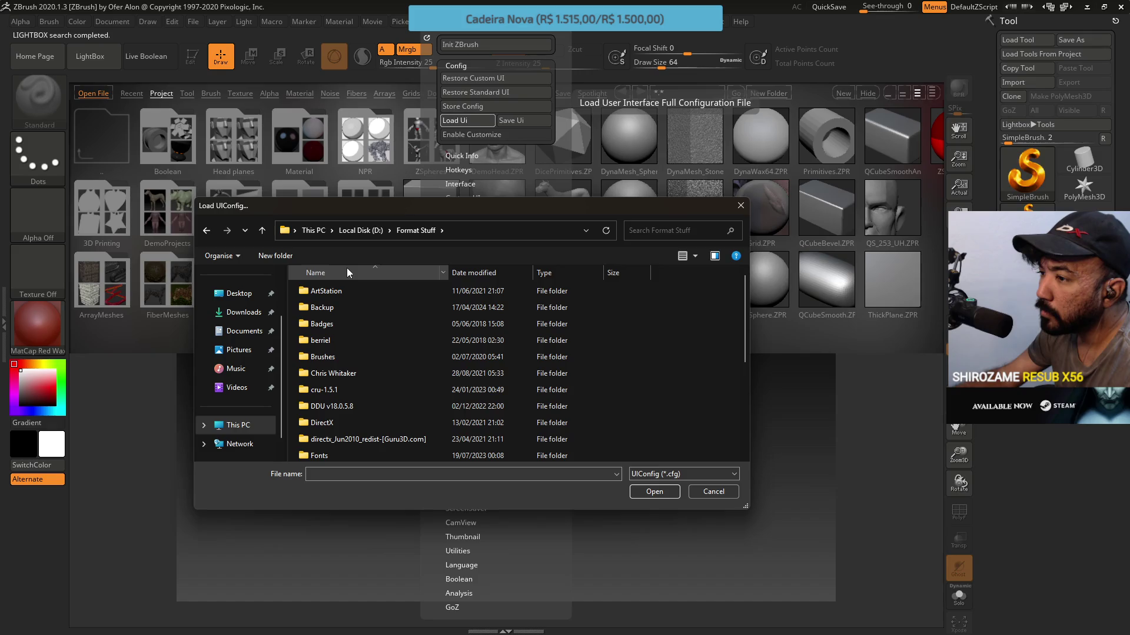
click(360, 230)
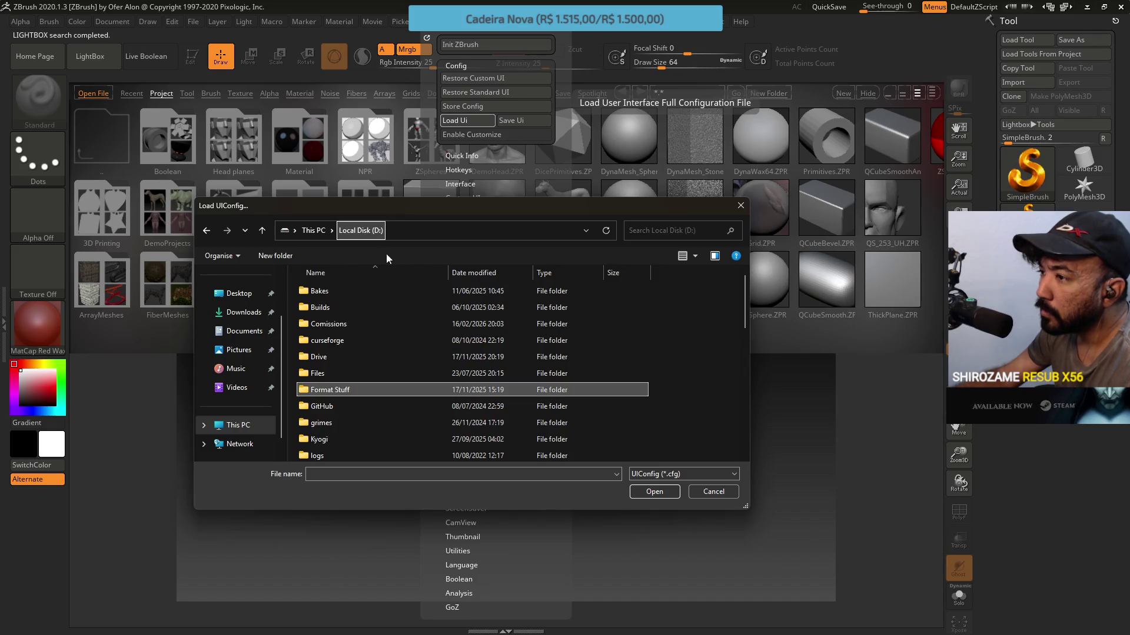
double_click(331, 353)
scroll(353, 353, down, 5)
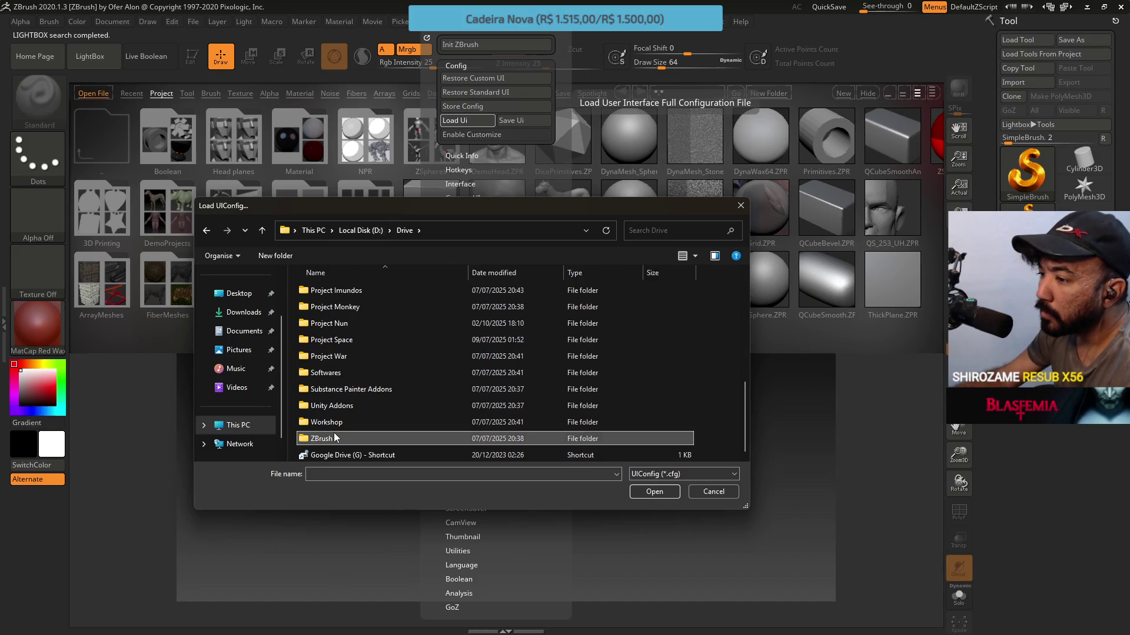
double_click(353, 439)
double_click(376, 291)
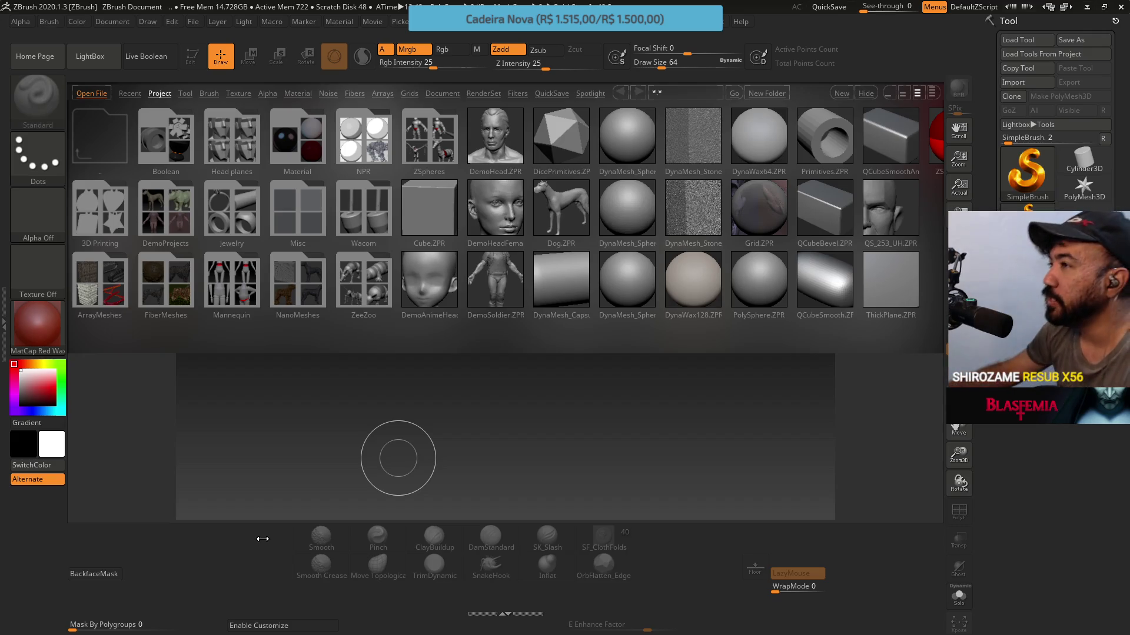
click(118, 61)
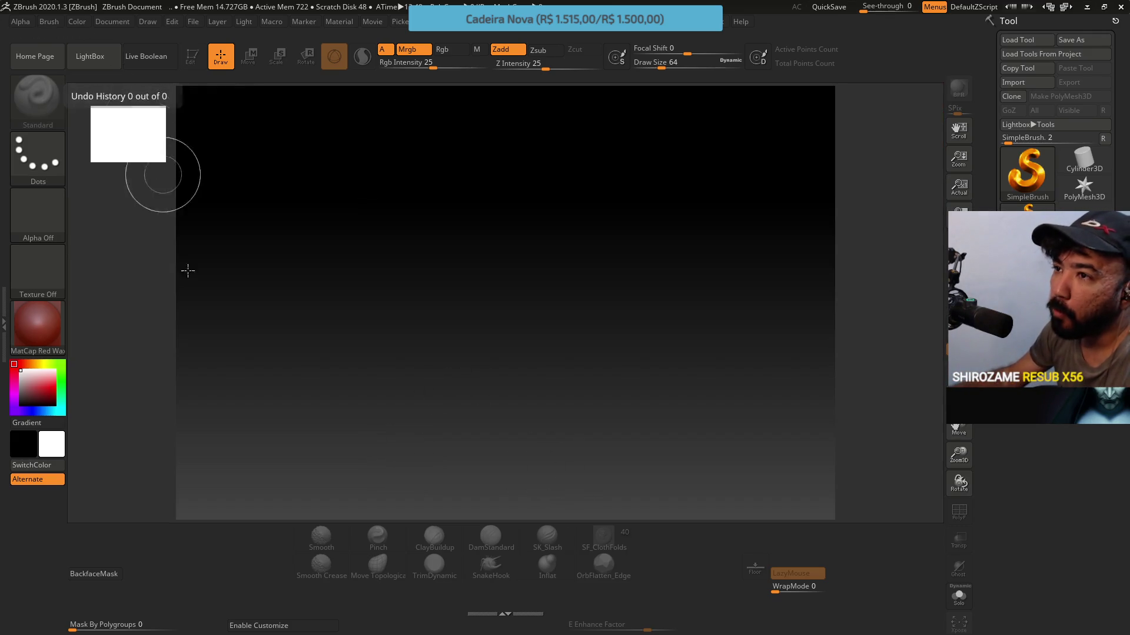
With Enable Customize on, review the Document, Picker, Draw and Brush palettes, then turn customizing off.
click(270, 625)
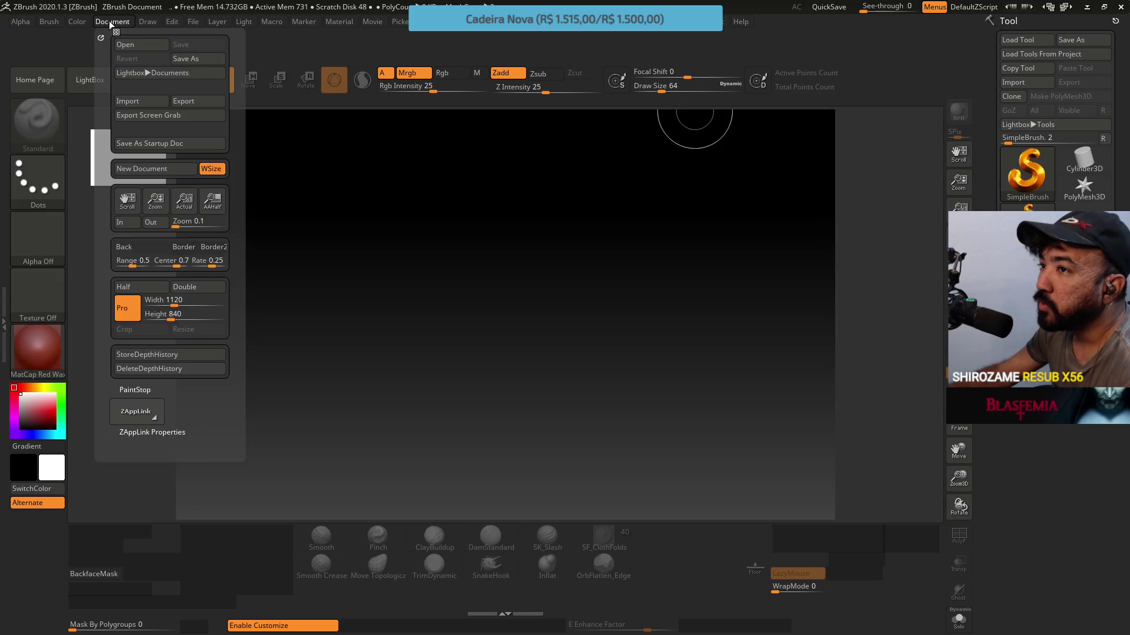
click(455, 23)
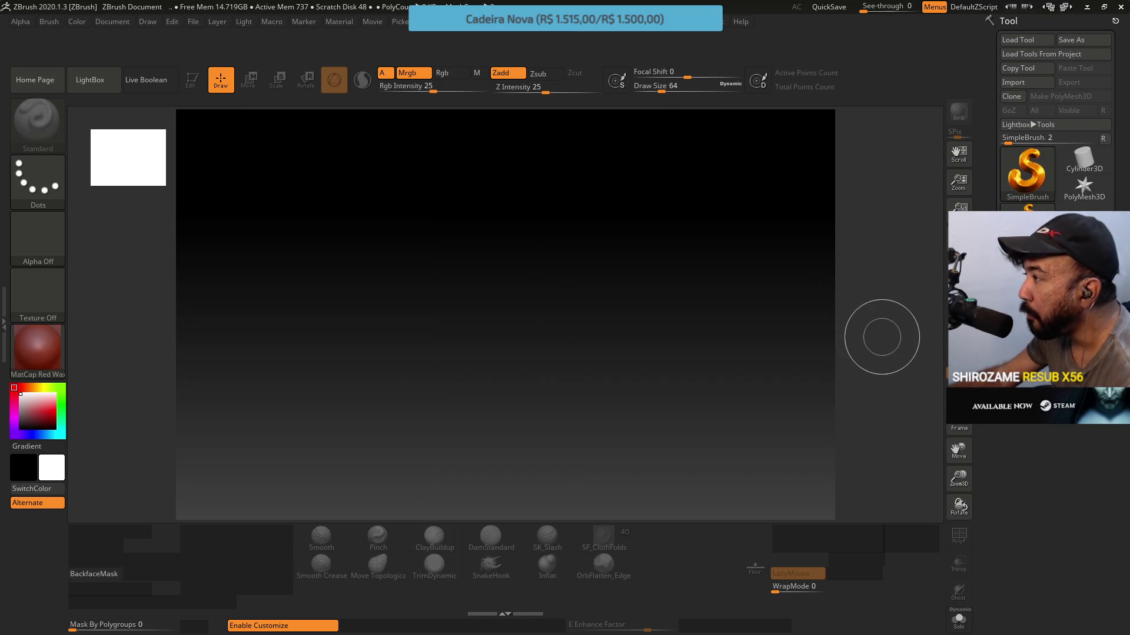
click(303, 21)
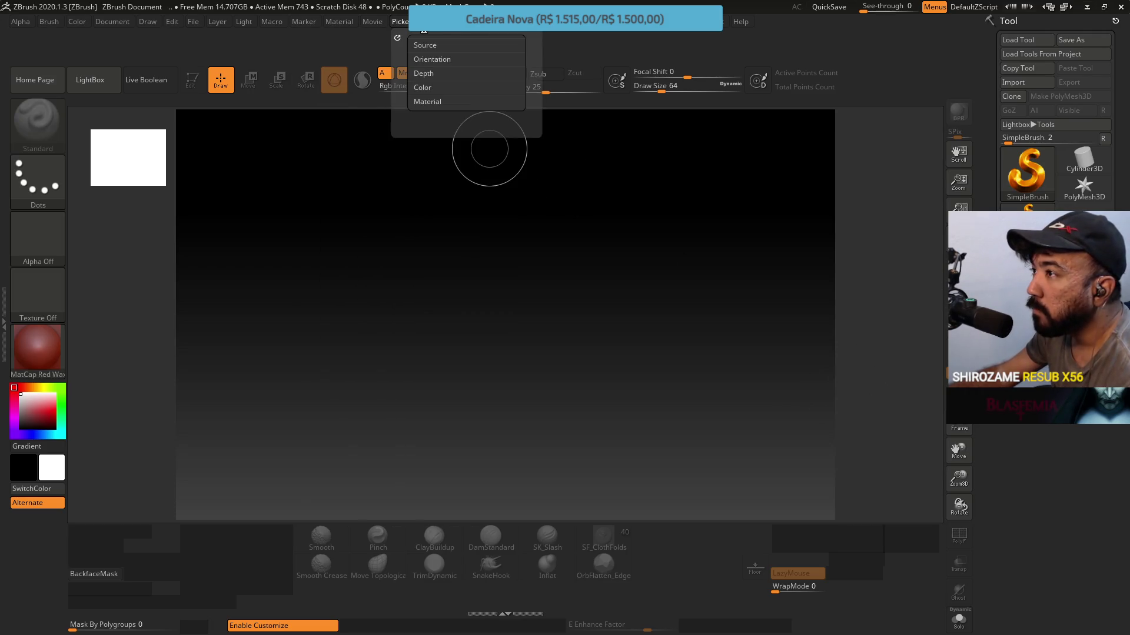
click(143, 20)
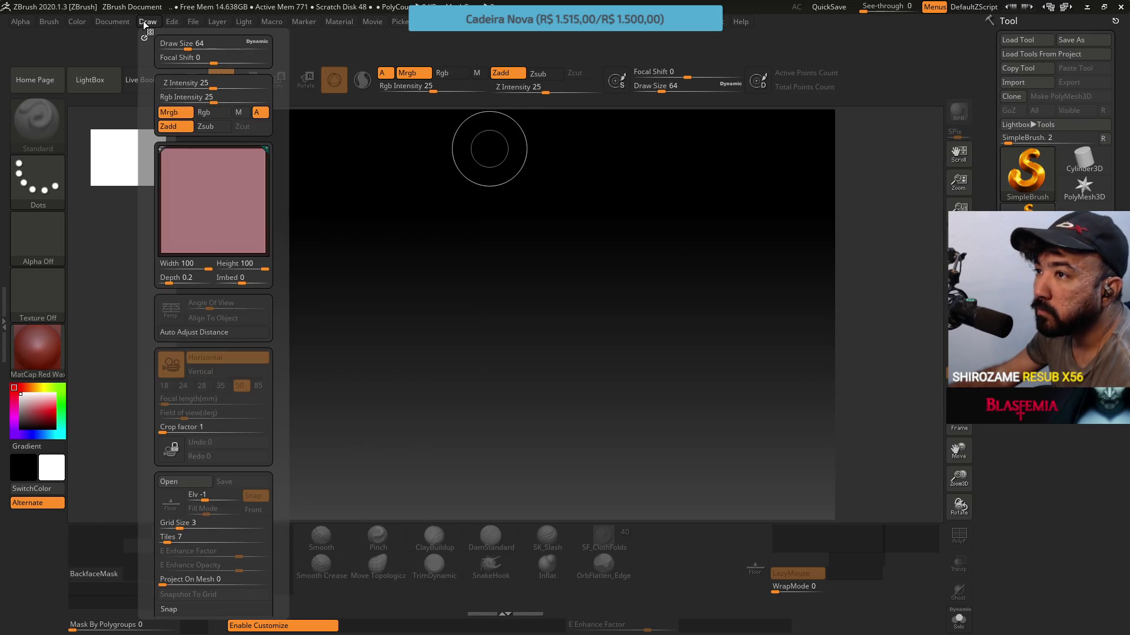
click(50, 23)
click(51, 22)
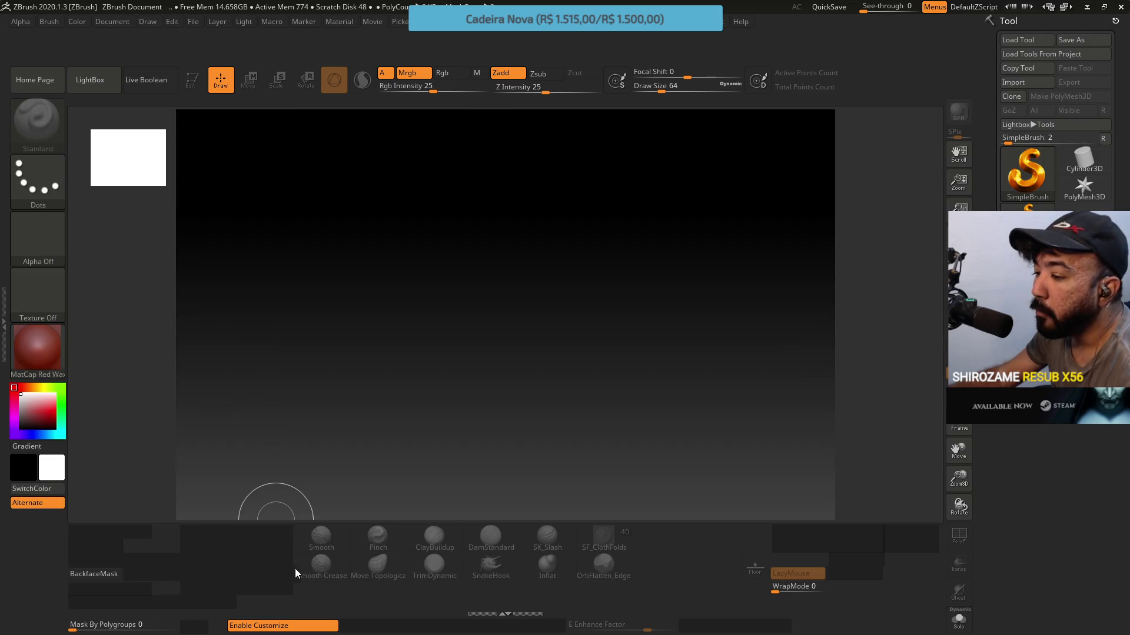
click(297, 626)
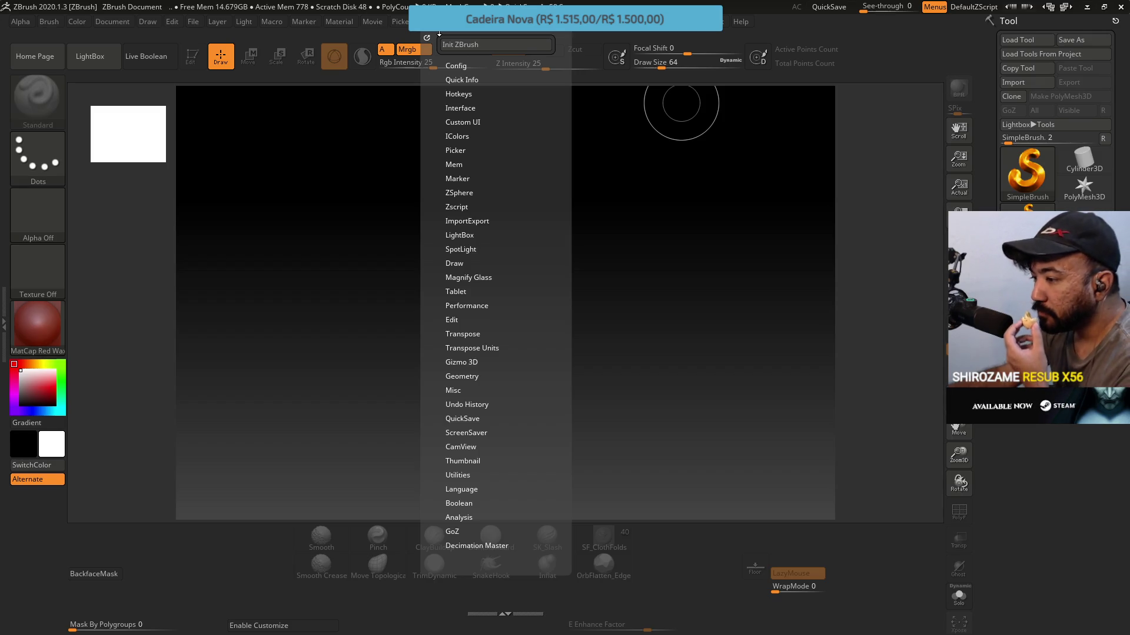
Dock the Tool palette into the side tray.
mouse_move(496, 32)
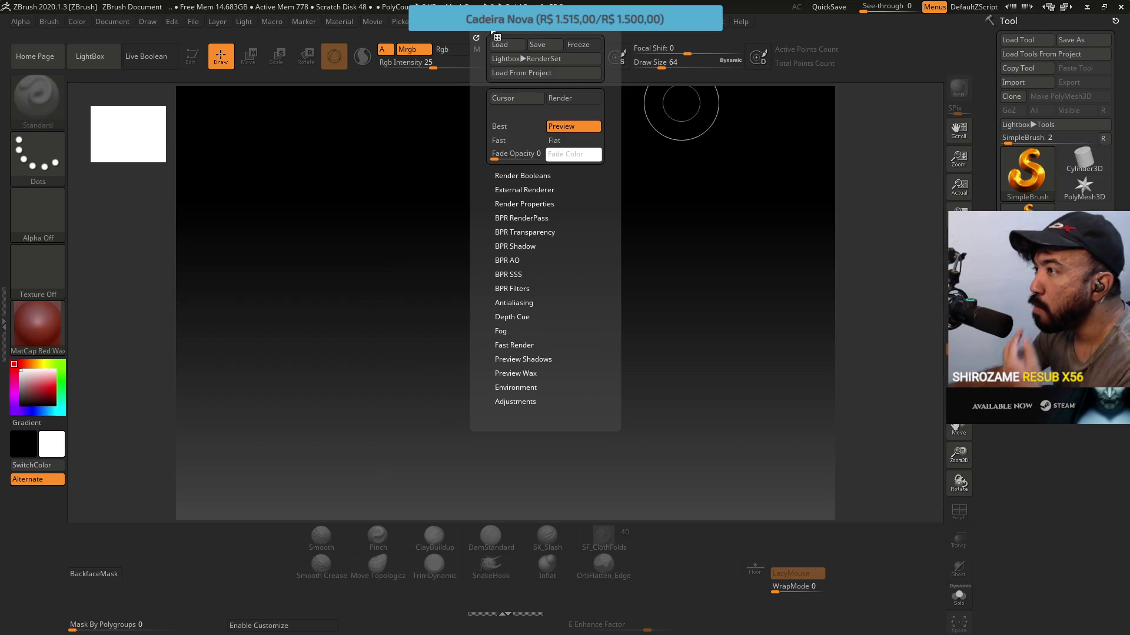
mouse_move(561, 32)
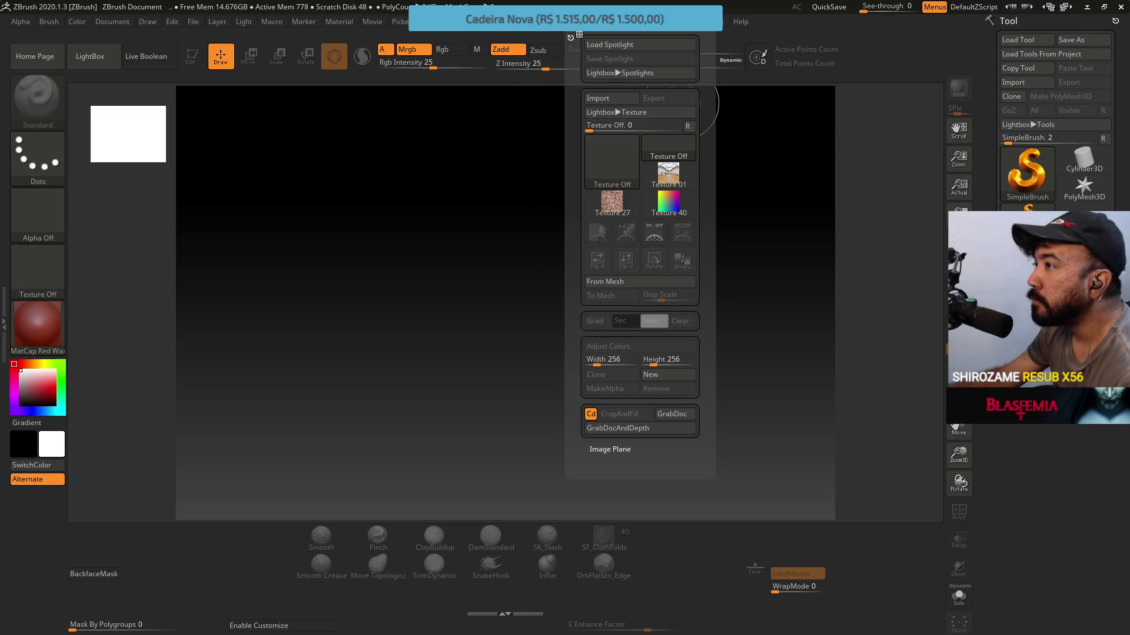
mouse_move(636, 33)
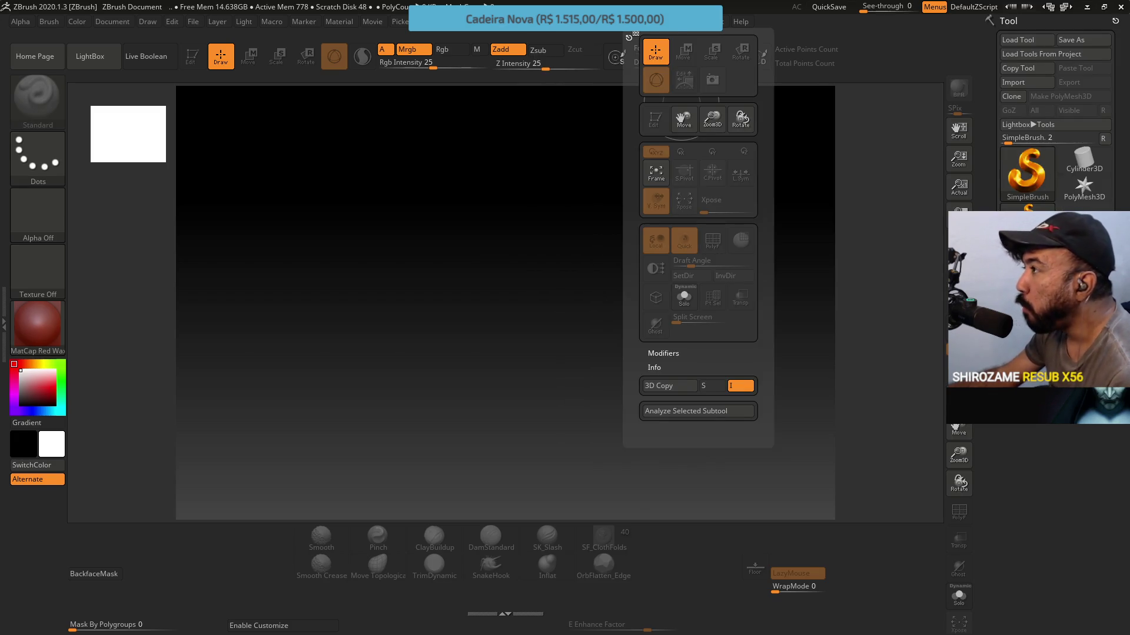
mouse_move(675, 37)
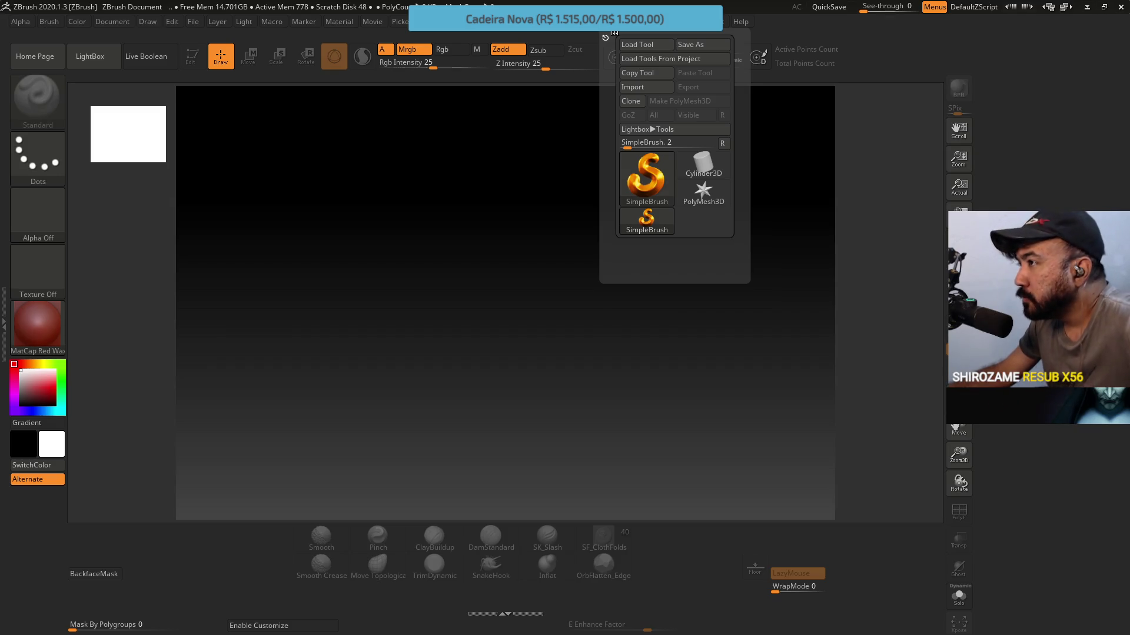
click(614, 33)
Quit ZBrush, returning to File Explorer on the ZBrush install folder.
mouse_move(447, 23)
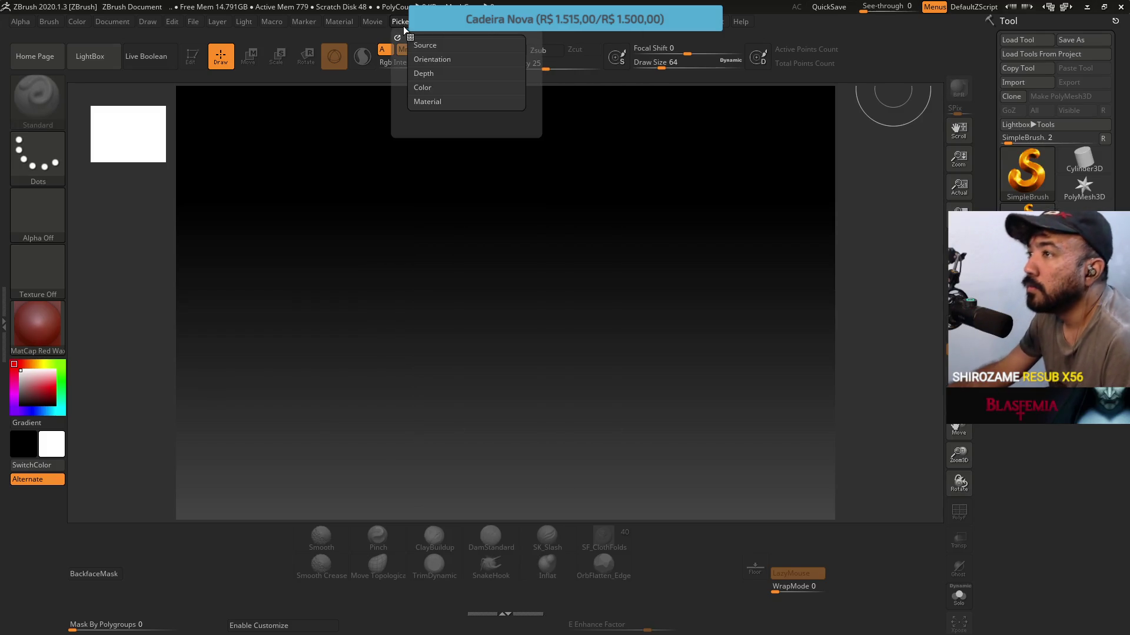
mouse_move(367, 24)
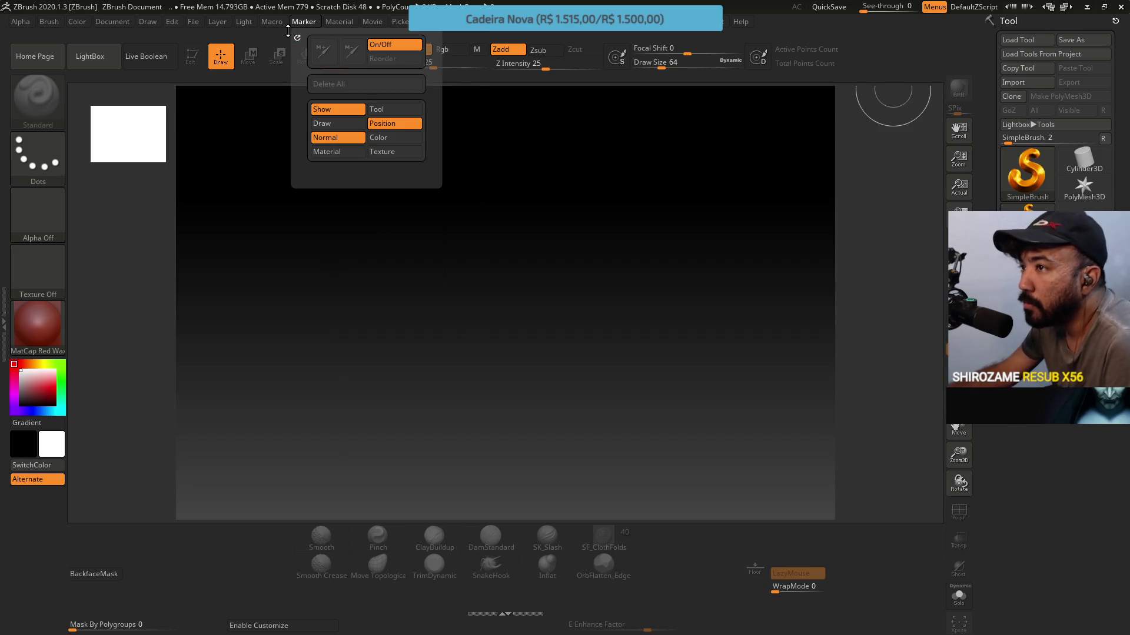
click(1119, 7)
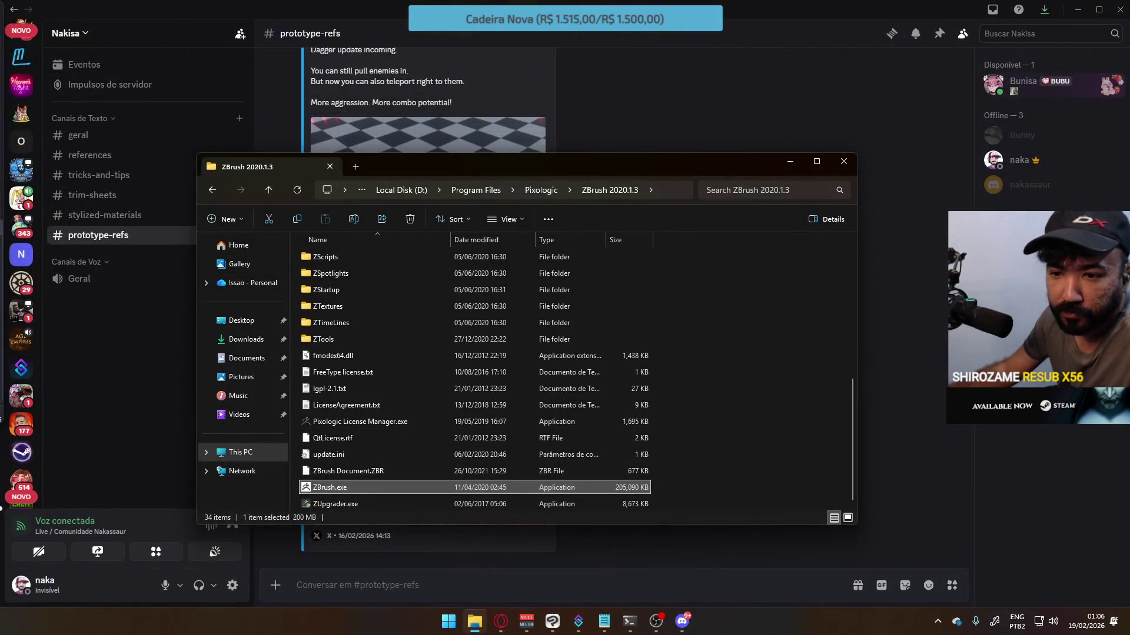